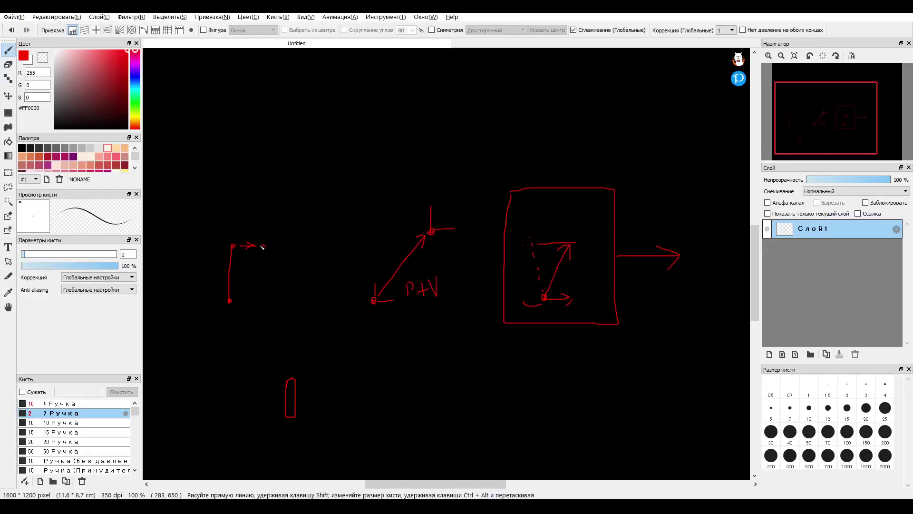
Extend the sketch with an upward line from the arrow tip, an arrowhead, and a short sideways stroke
mouse_move(263, 246)
mouse_down()
mouse_move(264, 200)
mouse_move(258, 210)
mouse_up()
drag(231, 257, 235, 261)
mouse_move(267, 227)
mouse_down()
mouse_move(307, 220)
mouse_move(298, 243)
mouse_up()
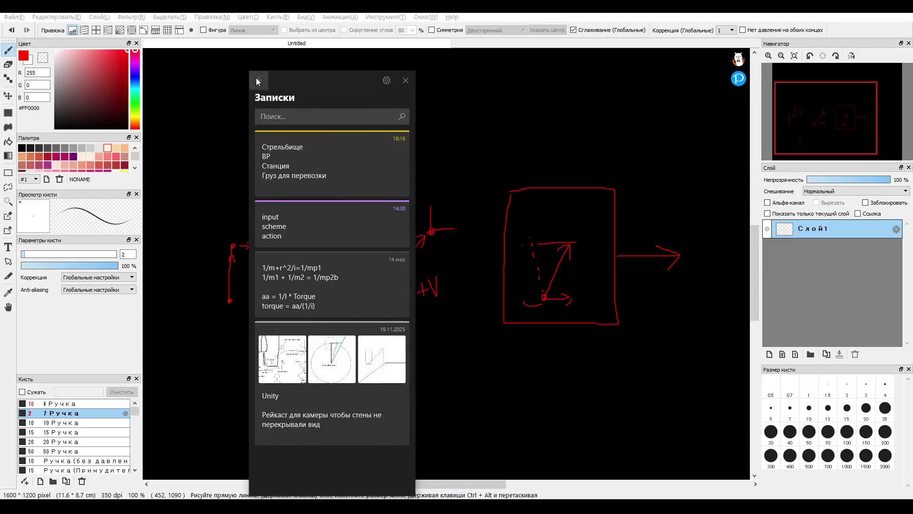
Create a new sticky note beside the drawing and switch the keyboard input language
key(ctrl+n)
click(405, 80)
drag(481, 83, 542, 124)
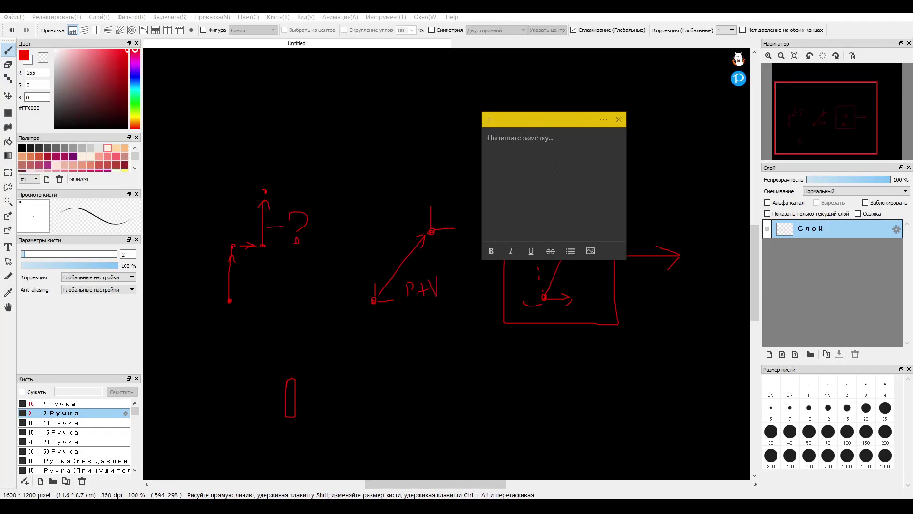
text(ы)
key(BackSpace)
key(super+space)
text(y)
key(BackSpace)
Write three lines: projectile has position and velocity, raycast checks intersection, raycast happens in inertial space
text(у снаряда есть положение и скорость)
key(Return)
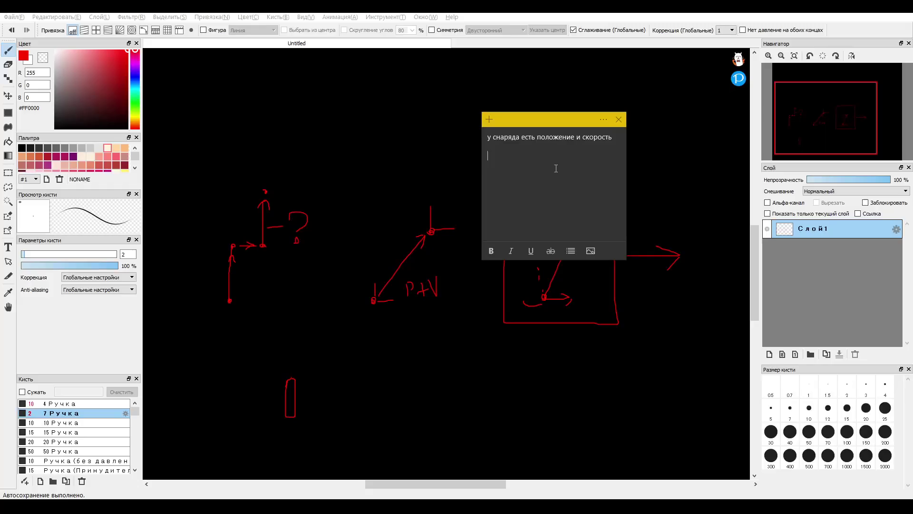
text(рейкаст п)
text(роверяет)
text( п)
key(BackSpace)
key(BackSpace)
key(BackSpace)
text(ет пе)
text(ресечение)
key(Return)
text(рейкаст происходит в инерциально)
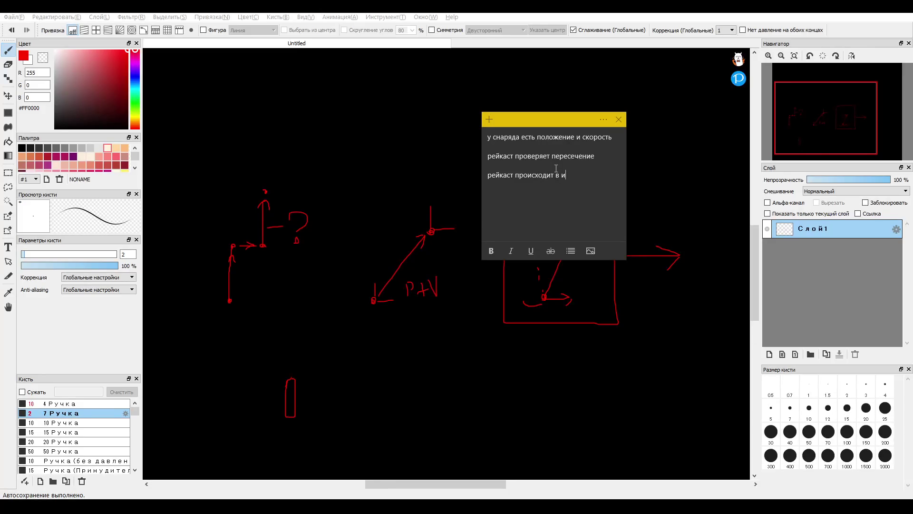
text(м пространс)
text(тве)
text( !)
Add a '?' line followed by 'что это значит' below
key(Return)
key(Return)
text(*)
key(BackSpace)
text(?)
key(Return)
text(что это значит)
Replace the 'что это значит' line with the start 'чтобы столкновение снаряда с'
key(BackSpace)
key(BackSpace)
key(BackSpace)
text(с)
key(BackSpace)
text(чтобы об)
key(BackSpace)
key(BackSpace)
text(пересечение на)
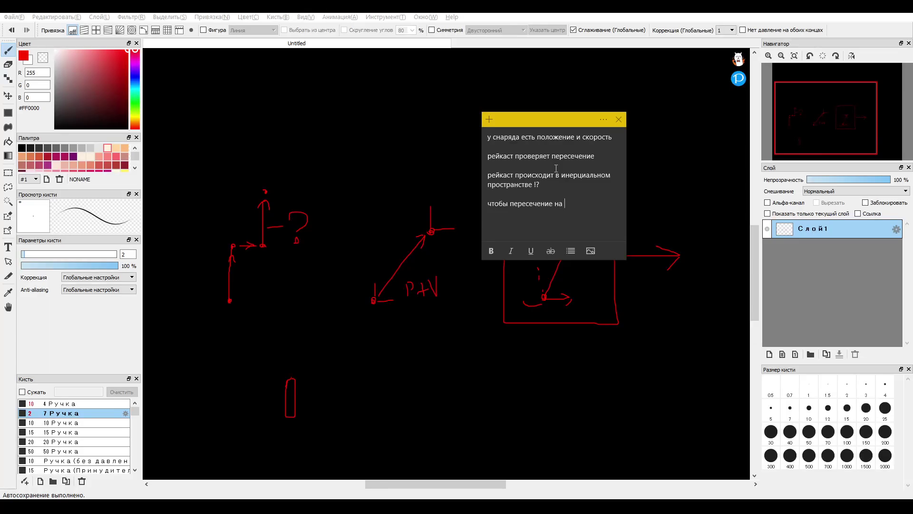
key(BackSpace)
key(BackSpace)
key(BackSpace)
text(к)
key(BackSpace)
text(столкновение снаряда с с)
key(BackSpace)
Finish it with 'обьектом на движущемся обьекте обрабатывалось так же как и на стоячем' and enlarge the note
text(обьек)
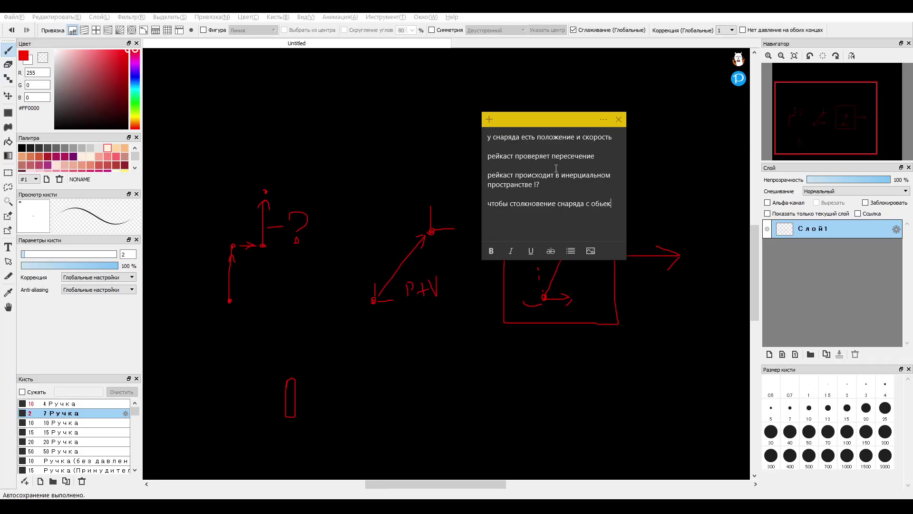
text(том на)
key(BackSpace)
text(в )
text(на движуще)
key(BackSpace)
key(BackSpace)
key(BackSpace)
text(в движ)
text(щийс)
key(BackSpace)
key(BackSpace)
key(BackSpace)
key(BackSpace)
text(на движущемся)
text( обьекте )
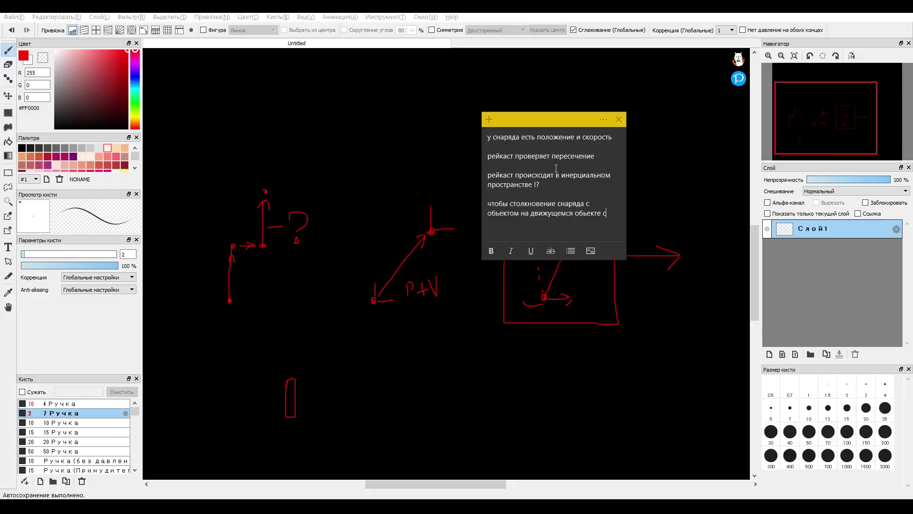
text(обрабатывалось т)
text(ак же как и )
text(на стоячем)
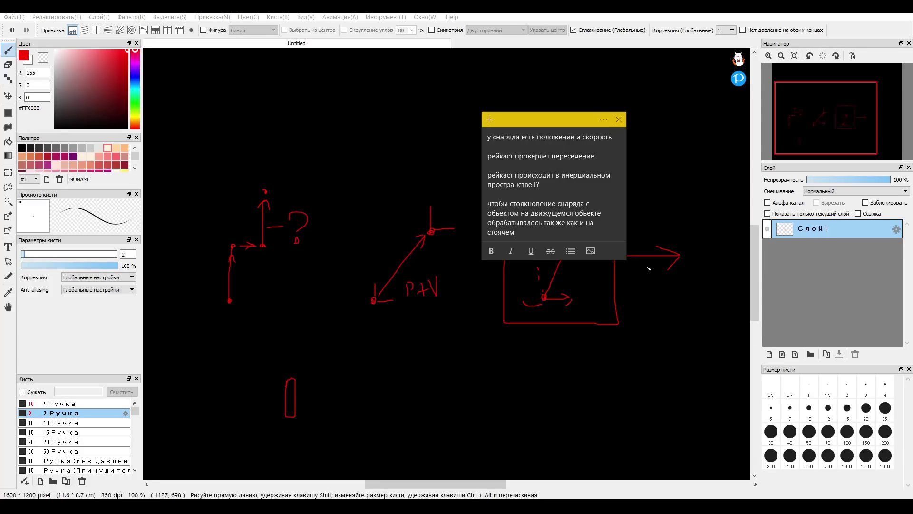
mouse_move(626, 259)
mouse_down()
mouse_move(728, 352)
mouse_move(680, 350)
mouse_move(689, 348)
mouse_up()
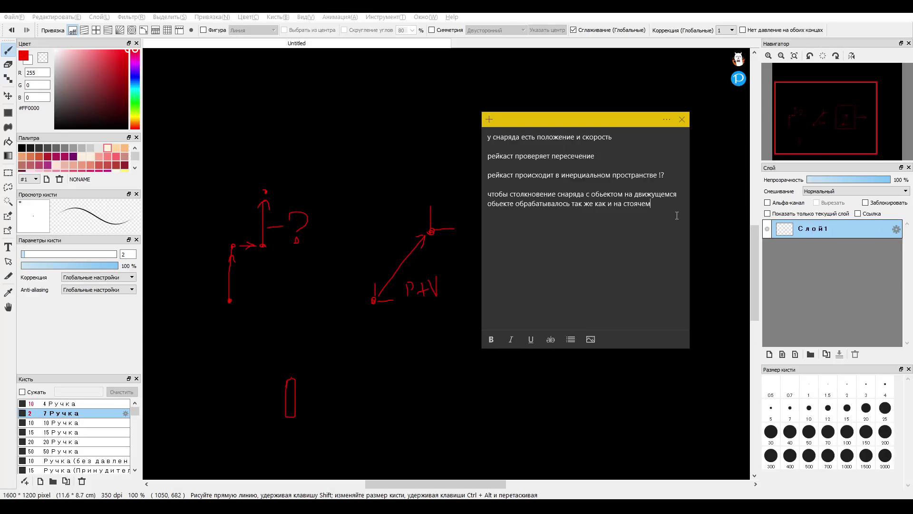
Append 'с точки зрения игрока' and add the line 'в инерциальном пространстве игрока на момент выстрела'
text(с точки зрения игрока)
key(Return)
key(Return)
text(в инерциаль)
text(ном простран)
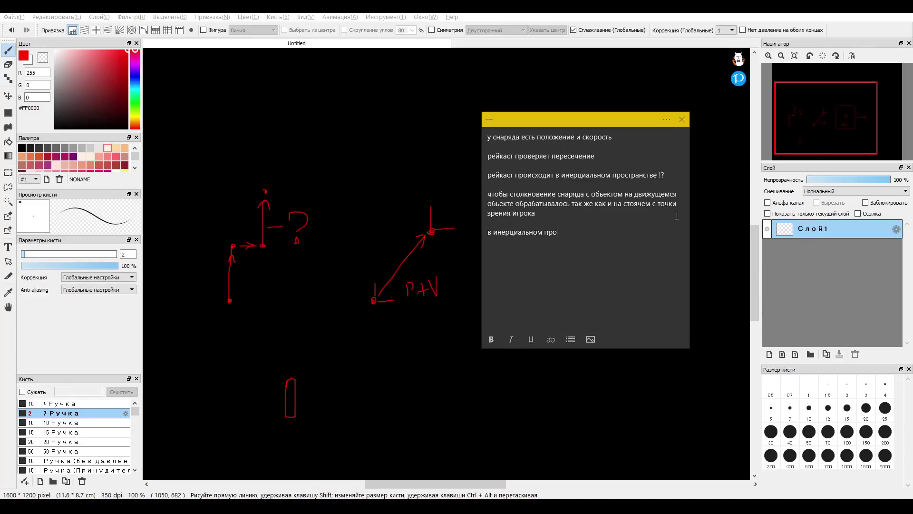
text(стве игрок)
text(а на момент ы)
text(трела)
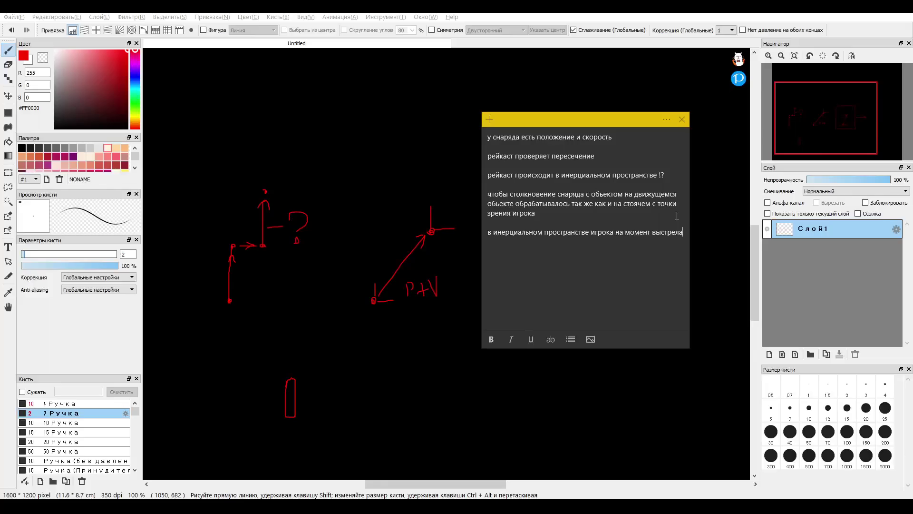
key(Return)
drag(619, 232, 487, 232)
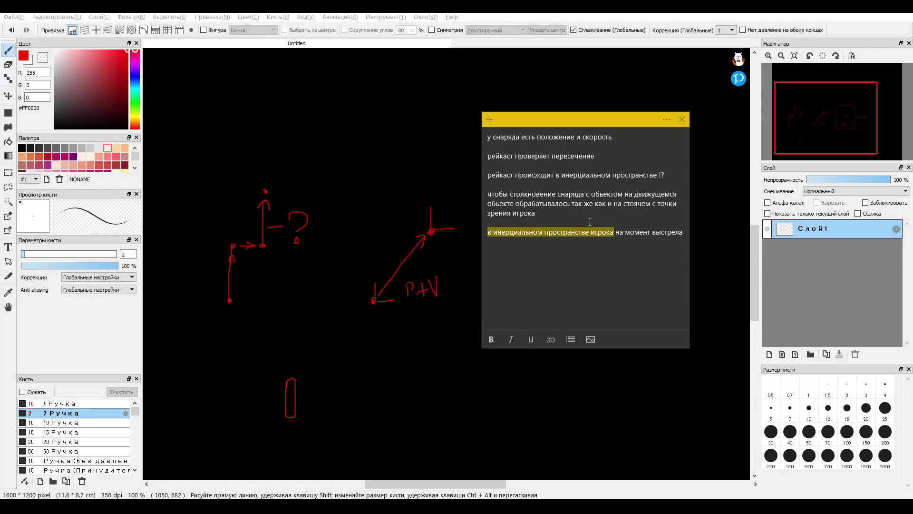
Delete the moving-object collision paragraph and change 'игрока' to 'оружия'
mouse_move(535, 213)
mouse_down()
mouse_move(562, 204)
mouse_move(491, 188)
mouse_up()
key(BackSpace)
key(BackSpace)
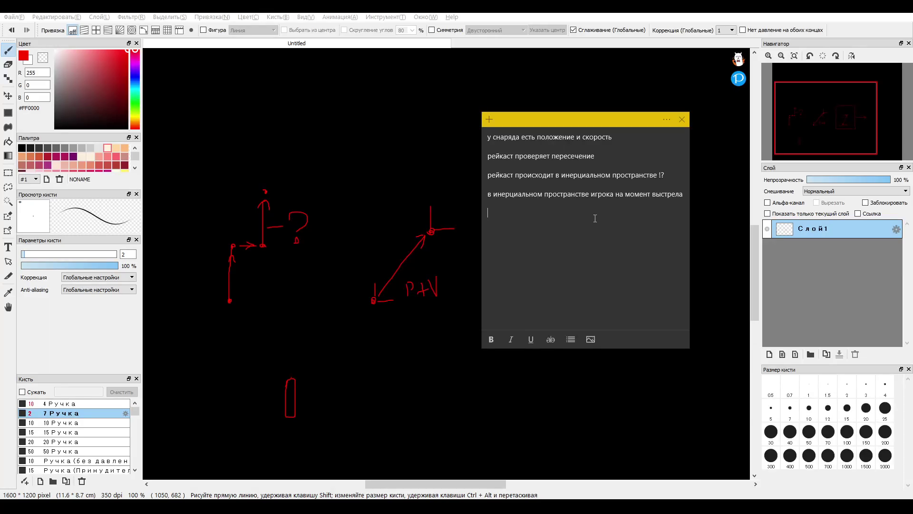
key(BackSpace)
key(BackSpace)
key(BackSpace)
key(BackSpace)
text(оружия)
Start a new line: 'что нужно сделать с глобальной скоростью обьекта чтобы'
key(Down)
key(Return)
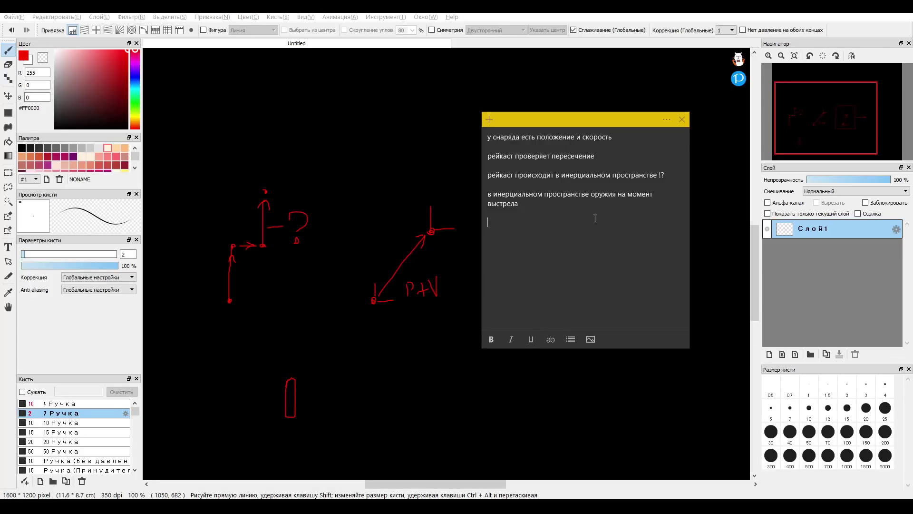
text(что у)
text(ужн)
text(делать с глобальной скоростью обьекта чтобы)
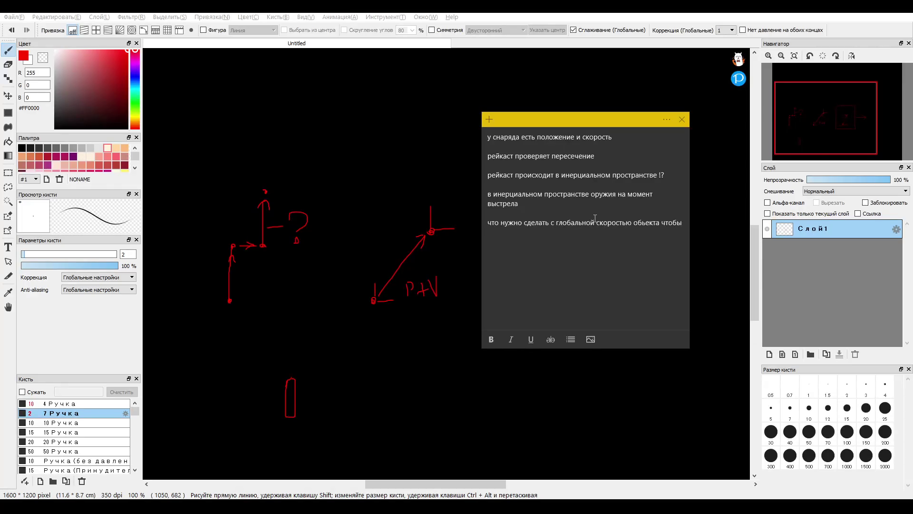
Finish the question with 'определить его движение в локальном пространстве?' and answer 'отнять скорость от скорости пространства'
text(определит)
text(ь его на)
key(BackSpace)
key(BackSpace)
text(движение  в)
text( локальном п)
text(ространстве)
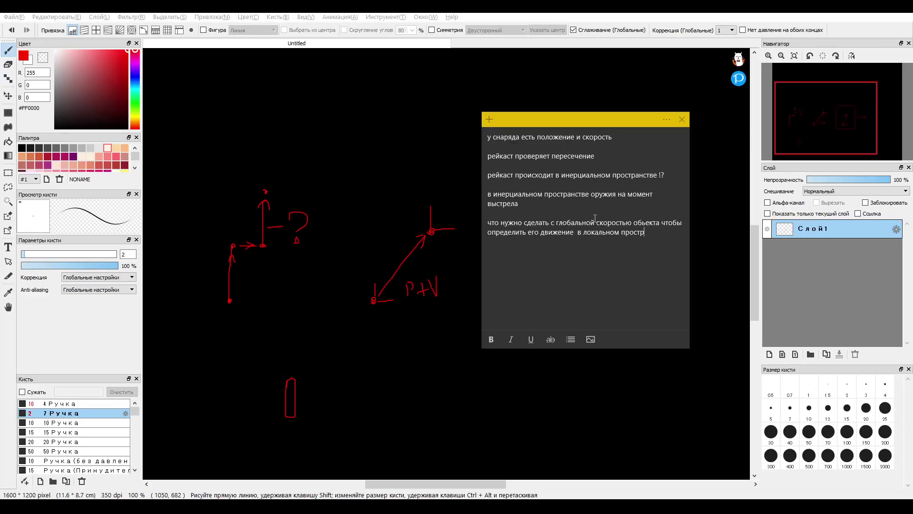
text(?)
text(отнять)
text(скор)
text(ость от )
text(инерциал)
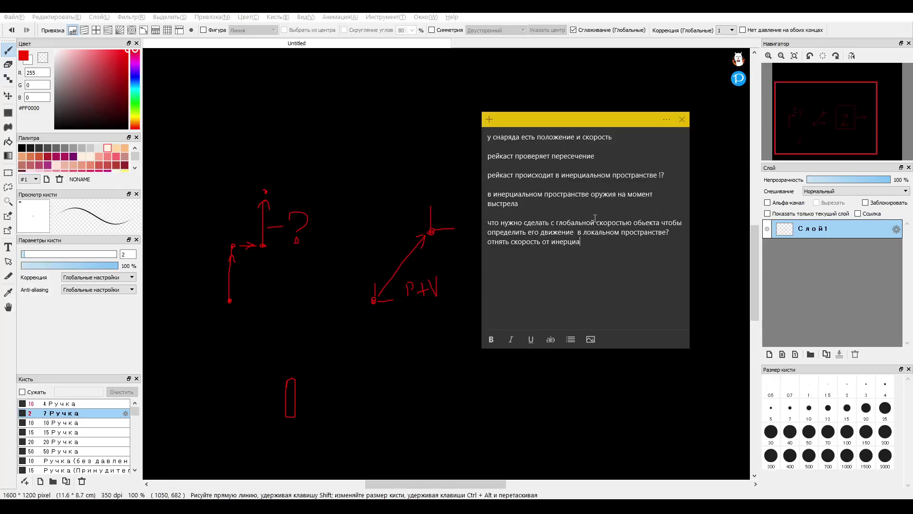
key(BackSpace)
key(BackSpace)
key(BackSpace)
Write the velocity formula line as 'Vglobal - V'
key(BackSpace)
key(BackSpace)
key(BackSpace)
text(скорости простра)
text(нства )
text(v1)
key(BackSpace)
key(BackSpace)
text(v - v)
text(g)
key(Left)
key(Left)
text(g)
text(un)
key(Right)
text(lova)
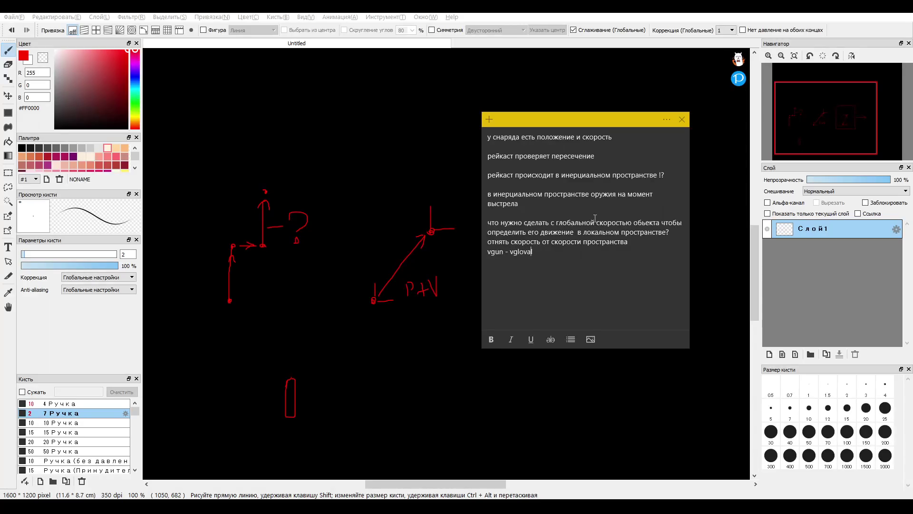
key(BackSpace)
key(BackSpace)
key(BackSpace)
text(ba)
key(BackSpace)
key(BackSpace)
key(BackSpace)
key(BackSpace)
key(BackSpace)
key(BackSpace)
text(vglob)
key(BackSpace)
key(BackSpace)
key(BackSpace)
text(Vglobal - )
text(V)
key(BackSpace)
key(BackSpace)
key(BackSpace)
key(BackSpace)
key(BackSpace)
Add a blank line to the note, then sketch a diagonal test arrow above the FireAlpaca diagrams
key(Return)
key(Return)
click(369, 266)
drag(388, 200, 389, 279)
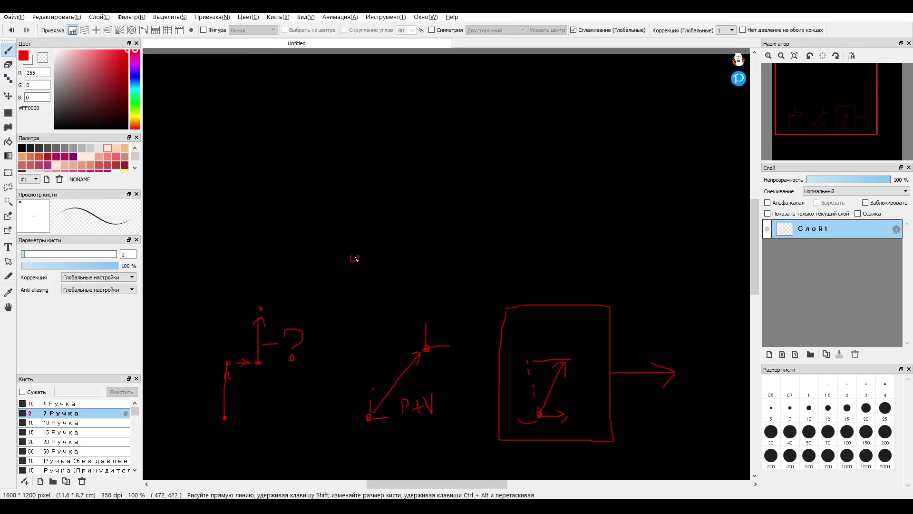
click(401, 193)
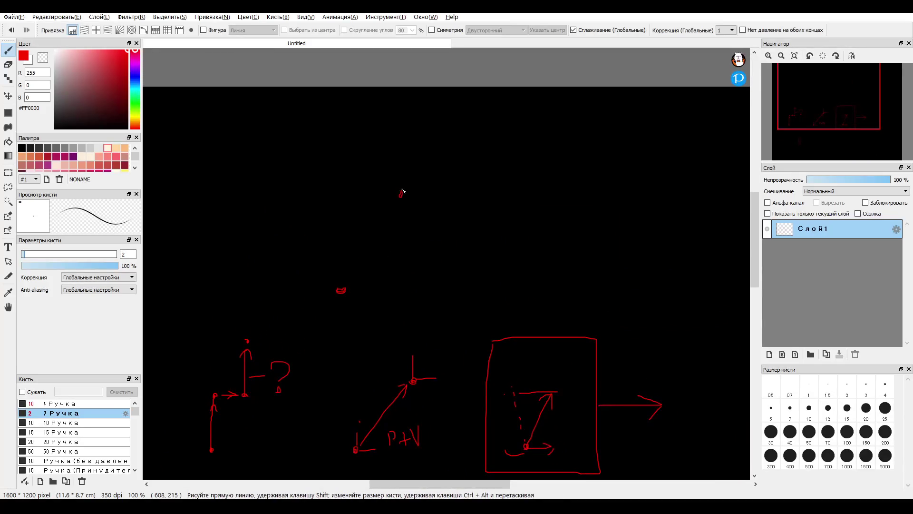
mouse_move(341, 289)
mouse_down()
mouse_move(394, 212)
mouse_move(378, 216)
mouse_up()
scroll(450, 304, down, 3)
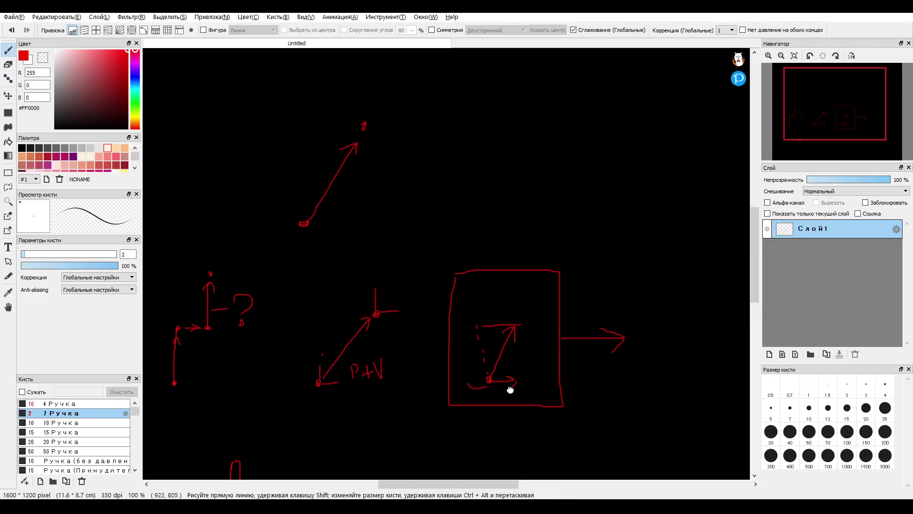
Erase the diagonal arrow and stray marks, and centre the boxed vector diagram
click(8, 65)
drag(358, 90, 301, 221)
mouse_move(466, 287)
mouse_down()
mouse_move(327, 223)
mouse_move(370, 240)
mouse_up()
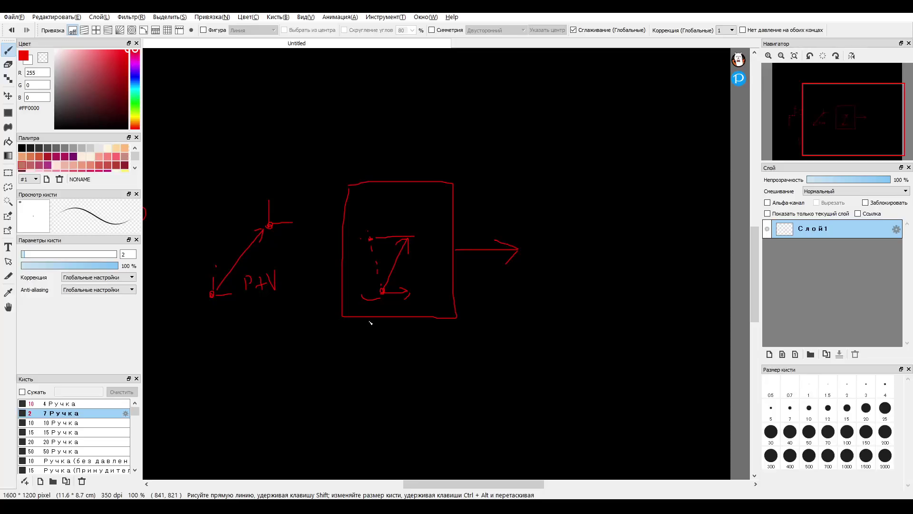
Label the horizontal arrow inside the box and the arrow leaving it
scroll(388, 309, up, 4)
mouse_move(393, 279)
mouse_down()
mouse_move(396, 303)
mouse_move(401, 281)
mouse_move(413, 307)
mouse_move(401, 301)
mouse_up()
scroll(426, 298, down, 3)
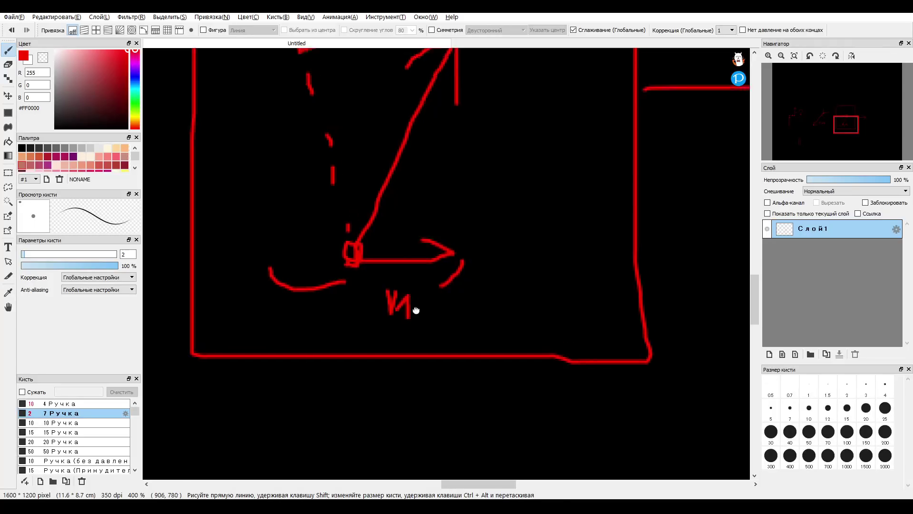
scroll(485, 297, up, 2)
mouse_move(512, 248)
mouse_down()
mouse_move(513, 270)
mouse_move(523, 251)
mouse_move(535, 286)
mouse_up()
scroll(458, 312, down, 4)
drag(469, 298, 472, 297)
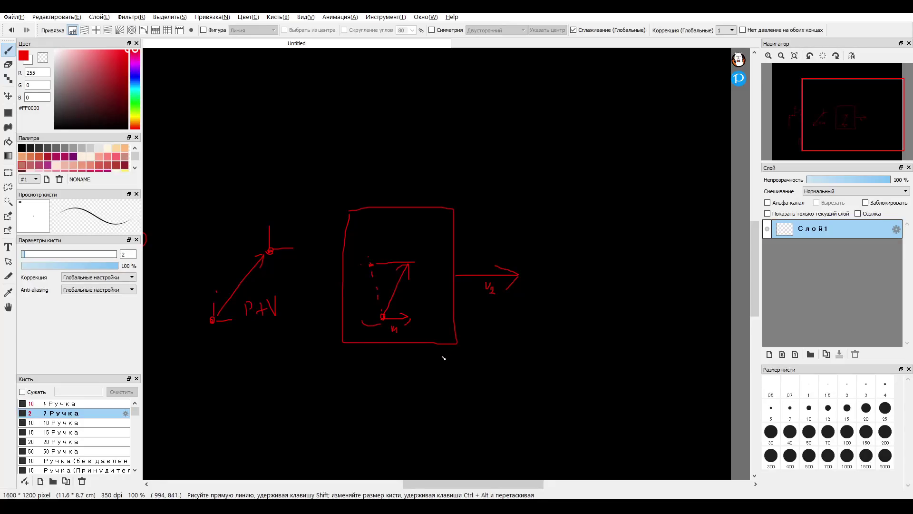
Label the diagonal arrow inside the box, discarding the trial stroke and V below it
scroll(458, 357, up, 1)
mouse_move(362, 360)
mouse_down()
mouse_move(362, 380)
mouse_move(363, 370)
mouse_up()
scroll(363, 370, up, 2)
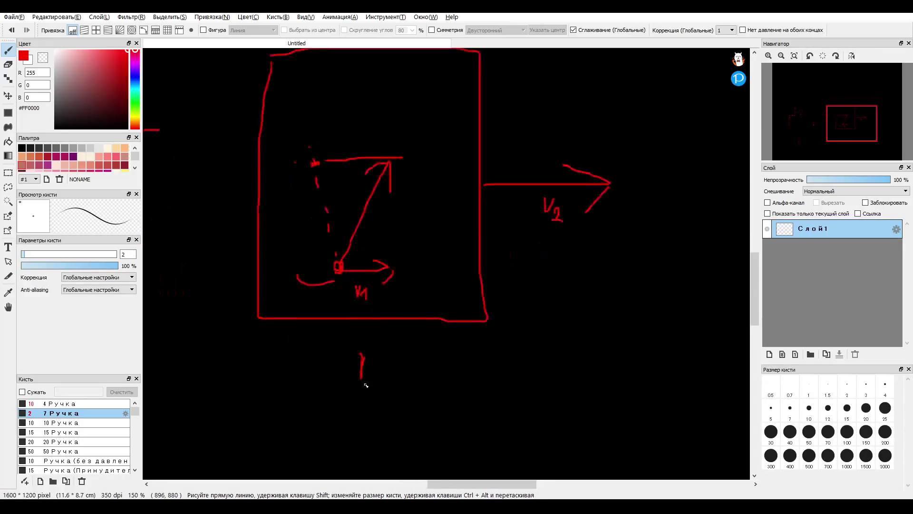
key(ctrl+z)
key(ctrl+z)
mouse_move(356, 329)
mouse_down()
mouse_move(362, 362)
mouse_move(366, 326)
mouse_up()
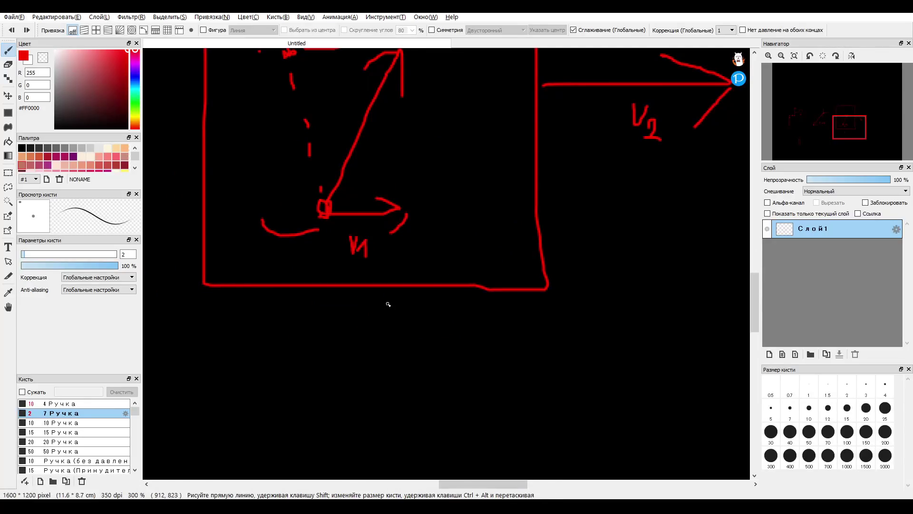
key(ctrl+z)
key(ctrl+z)
scroll(378, 359, down, 1)
scroll(373, 280, up, 2)
mouse_move(353, 222)
mouse_down()
mouse_move(354, 255)
mouse_move(357, 240)
mouse_move(375, 251)
mouse_move(379, 241)
mouse_up()
key(ctrl+z)
scroll(374, 230, up, 1)
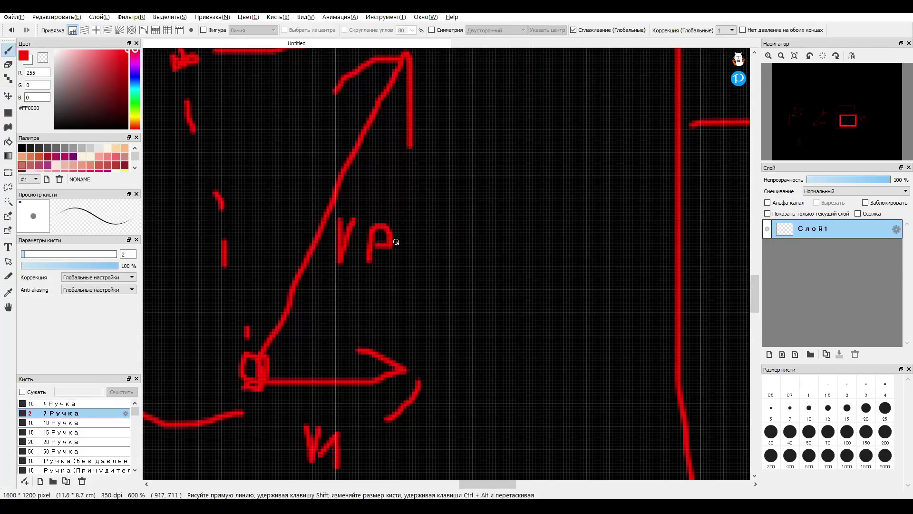
scroll(393, 241, down, 2)
scroll(404, 300, down, 1)
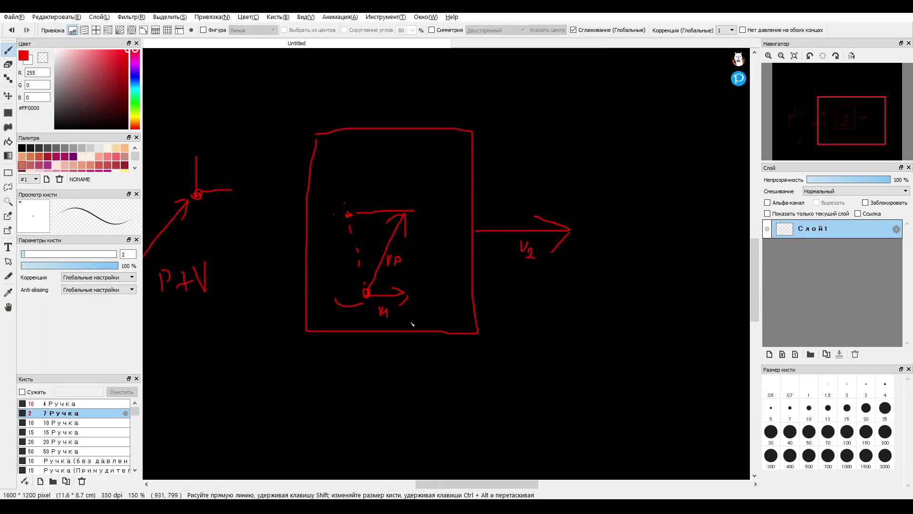
scroll(416, 200, up, 3)
Dot the Vp arrow tip and draw a horizontal arrow closing the vector triangle
drag(417, 199, 419, 193)
scroll(391, 263, down, 3)
mouse_move(381, 285)
mouse_down()
mouse_move(389, 287)
mouse_move(399, 259)
mouse_up()
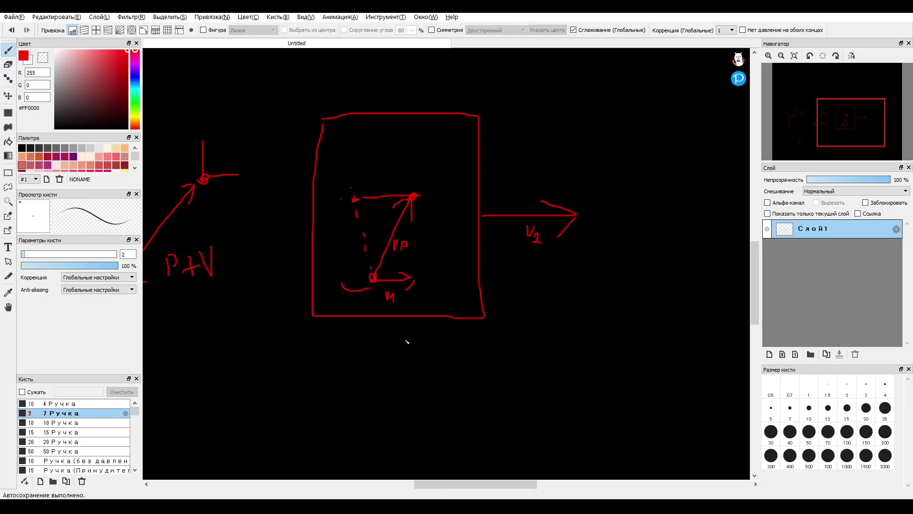
scroll(423, 356, up, 2)
Handwrite the formula V1 − V2 + vp in red beneath the box
mouse_move(387, 327)
mouse_down()
mouse_move(401, 336)
mouse_move(408, 372)
mouse_move(429, 346)
mouse_move(459, 354)
mouse_up()
mouse_move(473, 324)
mouse_down()
mouse_move(472, 347)
mouse_move(472, 323)
mouse_move(494, 368)
mouse_move(457, 388)
mouse_up()
key(ctrl+z)
key(ctrl+z)
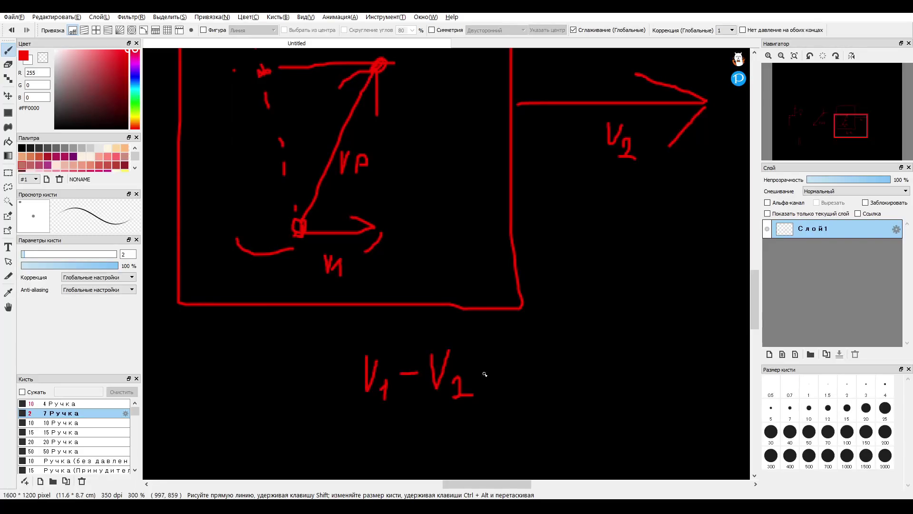
mouse_move(490, 357)
mouse_down()
mouse_move(490, 381)
mouse_move(508, 368)
mouse_move(569, 364)
mouse_move(559, 374)
mouse_move(576, 393)
mouse_up()
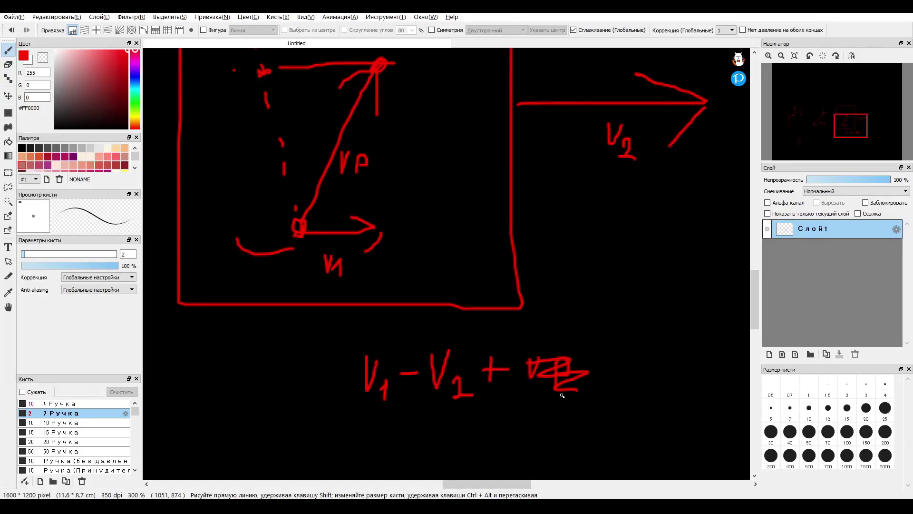
scroll(562, 395, down, 1)
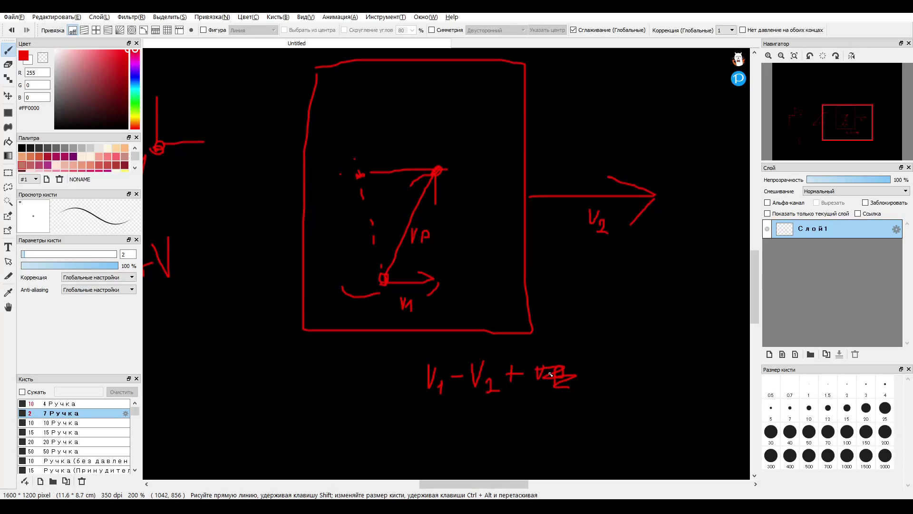
Undo the vp scribble, then the formula and velocity labels
key(ctrl+z)
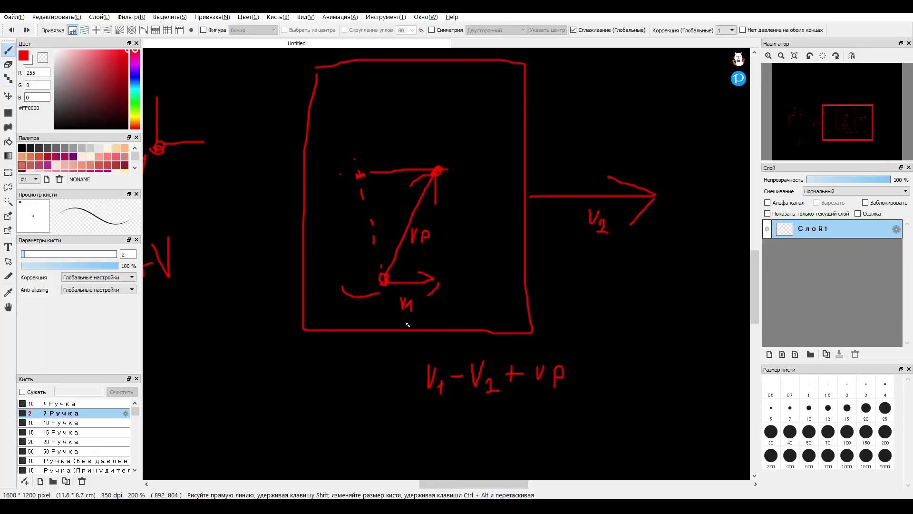
drag(462, 316, 464, 334)
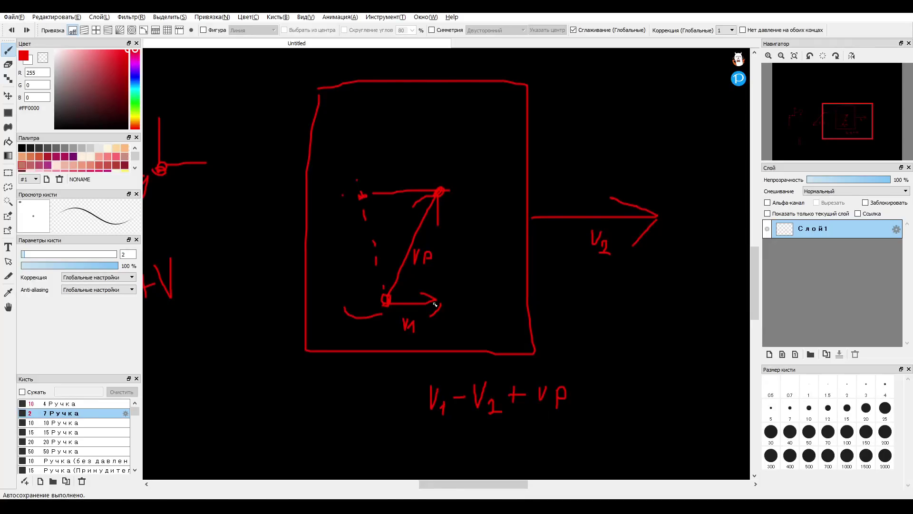
key(ctrl+z)
key(ctrl+z)
key(ctrl+z)
key(ctrl+z)
key(ctrl+z)
key(ctrl+z)
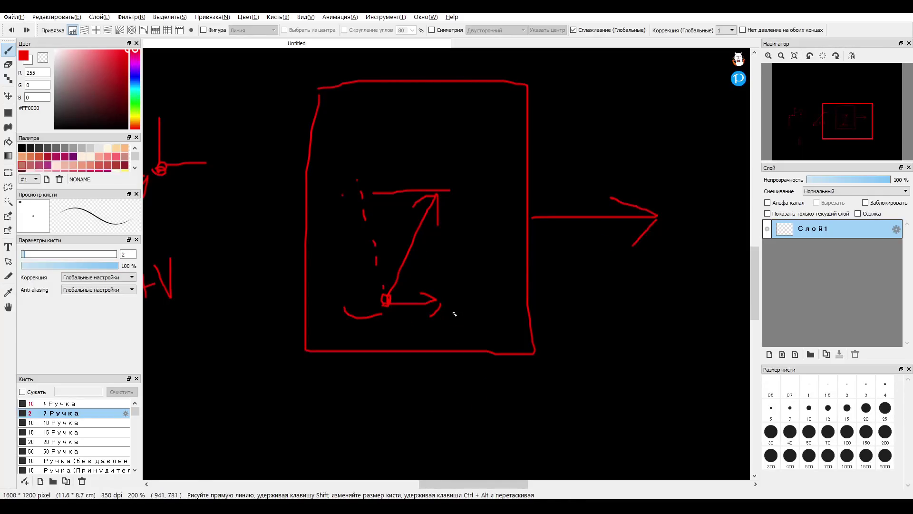
Inspect the unlabelled box diagram, switching between the whole-image and close-up views
mouse_move(436, 308)
mouse_down()
mouse_move(438, 271)
mouse_move(430, 283)
mouse_up()
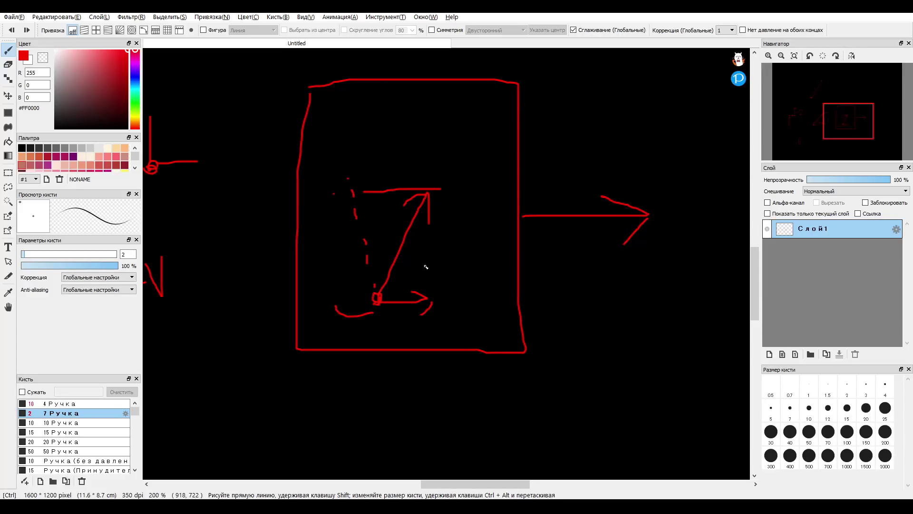
click(29, 31)
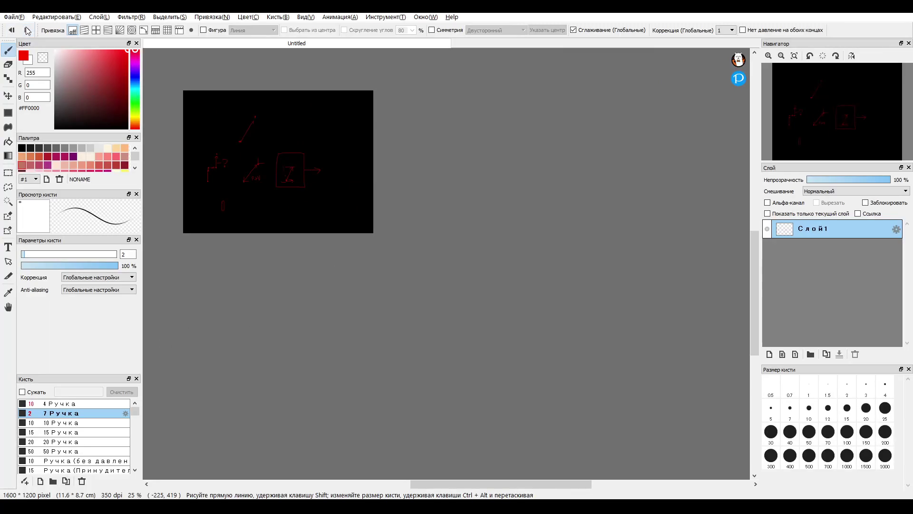
click(28, 30)
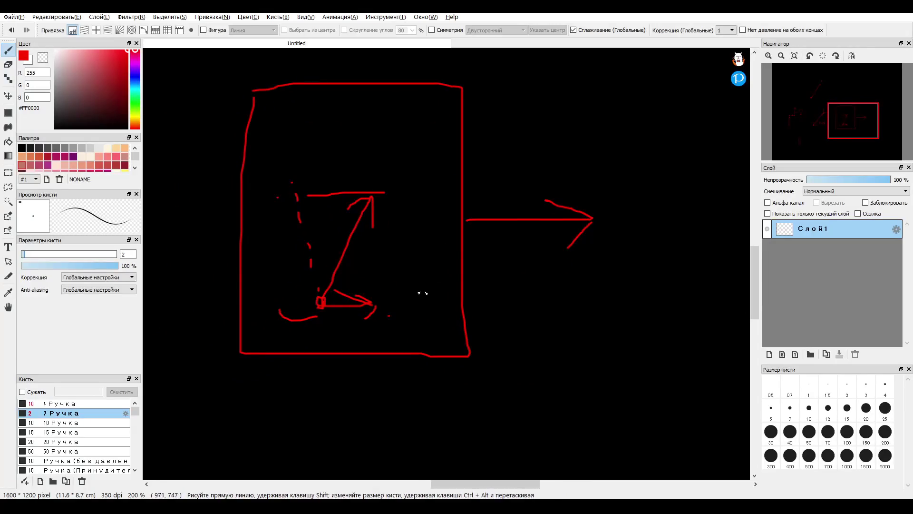
Draw dashed vertical lines forming a rectangle around the Vp arrow
drag(405, 236, 402, 263)
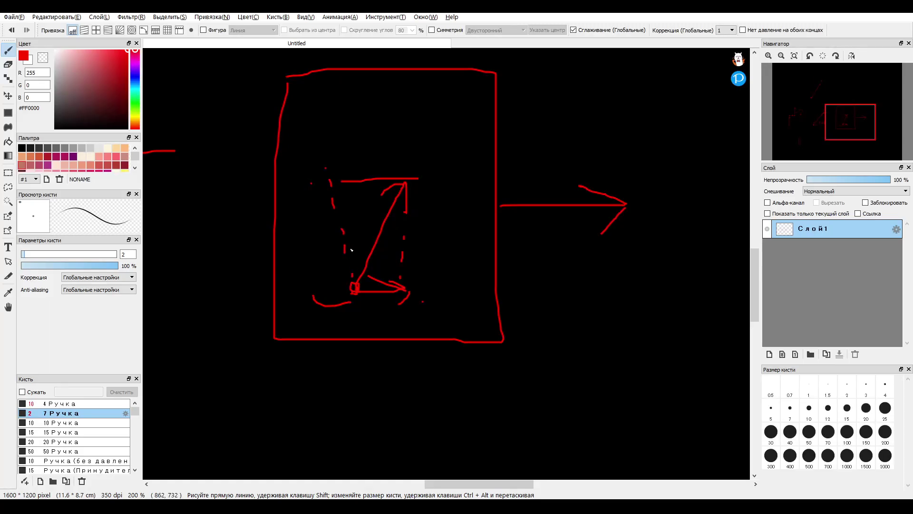
mouse_move(355, 276)
mouse_down()
mouse_move(355, 188)
mouse_move(401, 190)
mouse_up()
drag(428, 272, 439, 269)
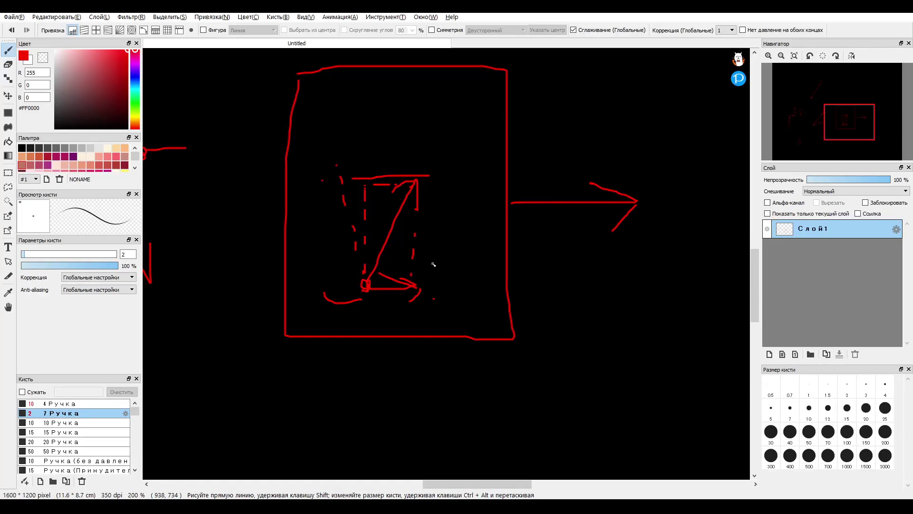
Write the Vp label and V2 beside the outward arrow, then recentre the view on the diagram
scroll(514, 270, up, 2)
mouse_move(303, 206)
mouse_down()
mouse_move(313, 217)
mouse_move(317, 197)
mouse_move(326, 233)
mouse_move(327, 219)
mouse_up()
drag(566, 211, 492, 229)
mouse_move(521, 188)
mouse_down()
mouse_move(526, 216)
mouse_move(531, 185)
mouse_up()
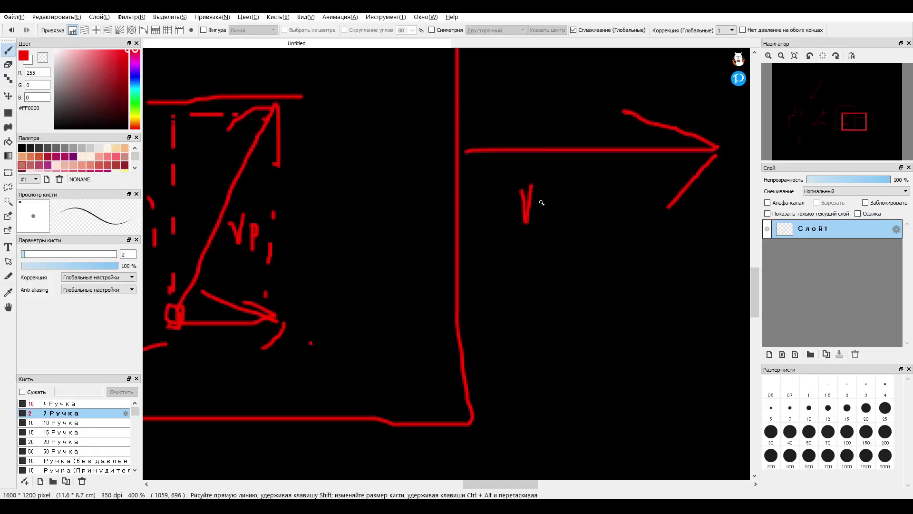
scroll(541, 202, down, 1)
mouse_move(539, 217)
mouse_down()
mouse_move(538, 233)
mouse_move(555, 231)
mouse_up()
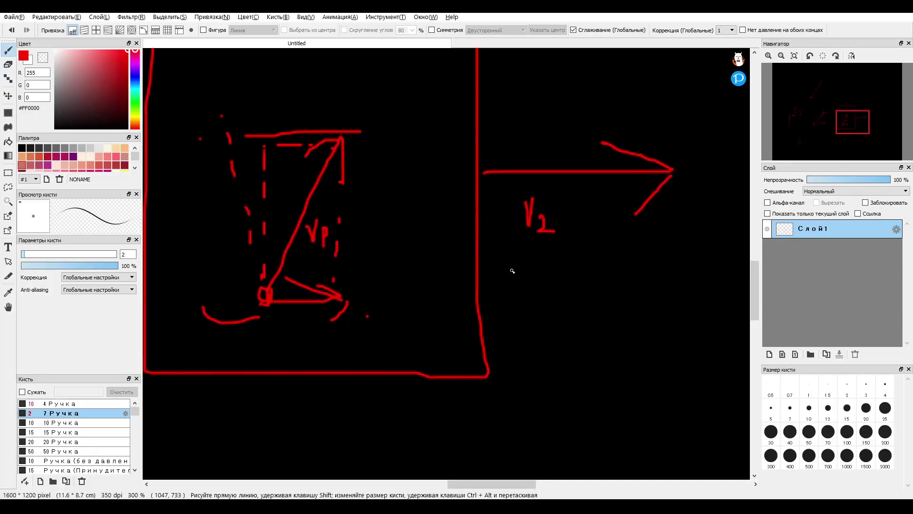
drag(515, 269, 525, 238)
scroll(373, 314, down, 1)
drag(373, 316, 426, 320)
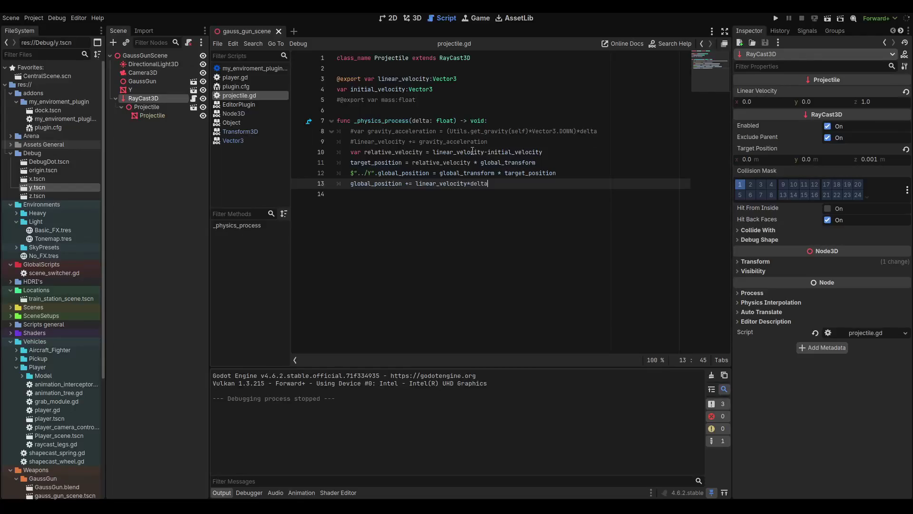
In projectile.gd, start a new line after line 10, the relative_velocity calculation
mouse_move(502, 148)
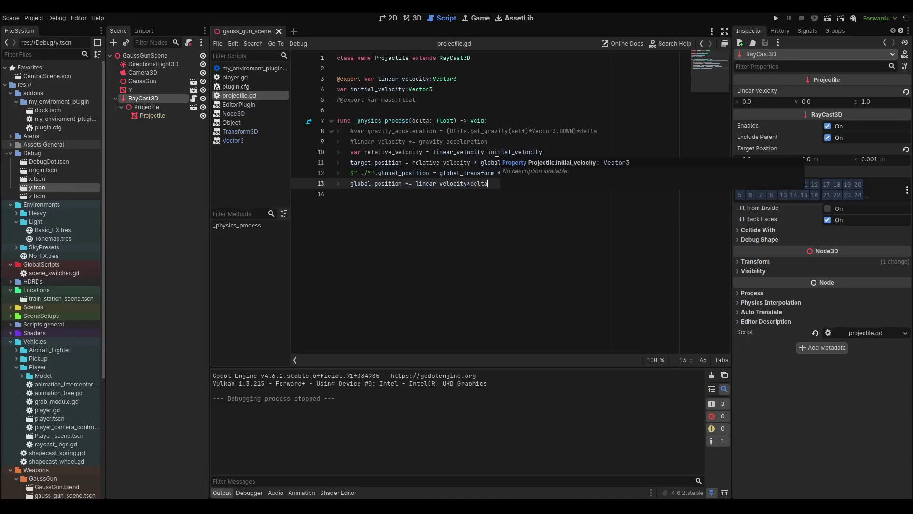
click(554, 153)
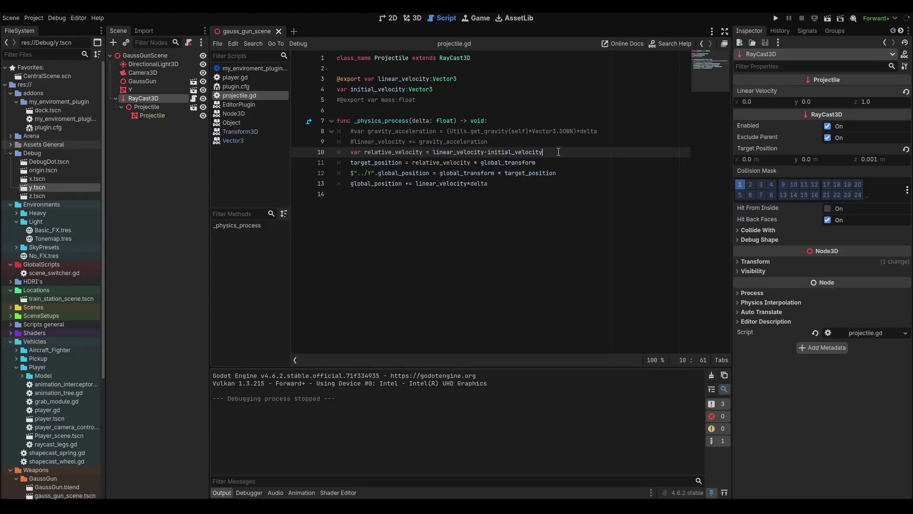
key(Return)
Add print(relative_velocity) on the new line, save, and briefly run and stop the game
text(print())
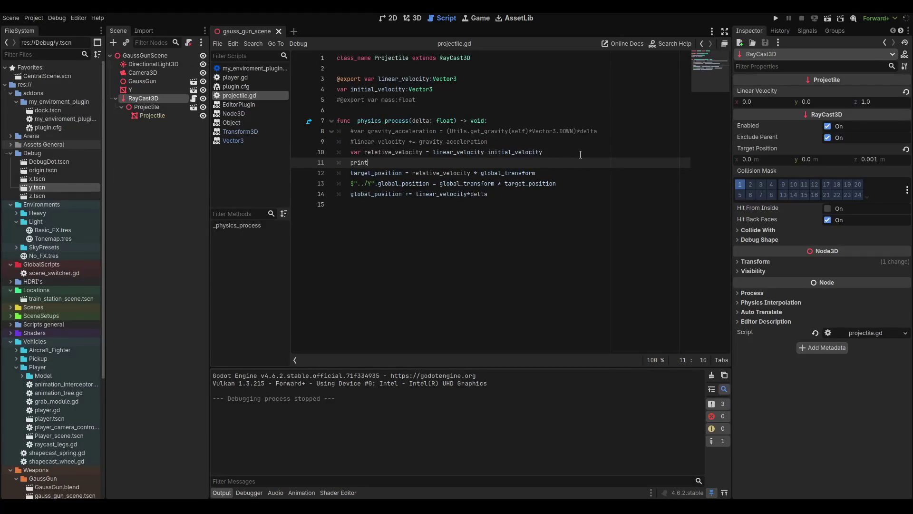
key(Left)
text(relativ)
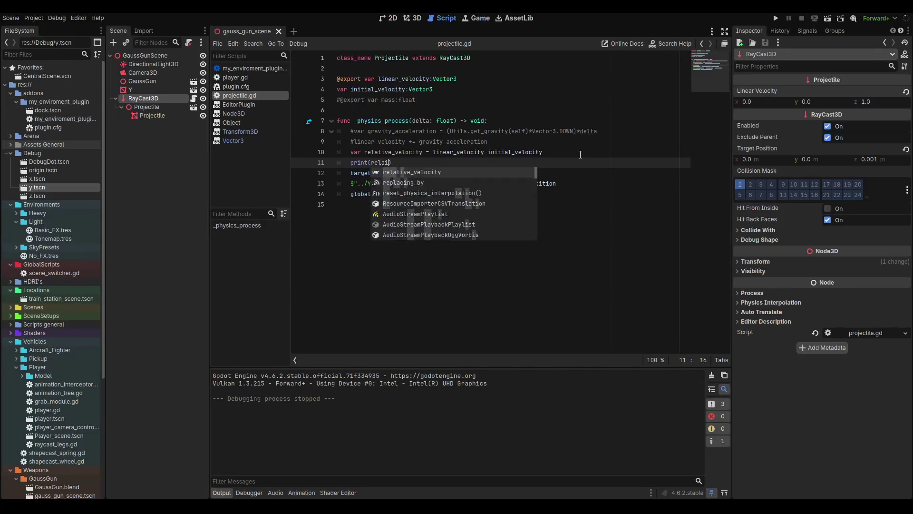
key(Return)
key(ctrl+s)
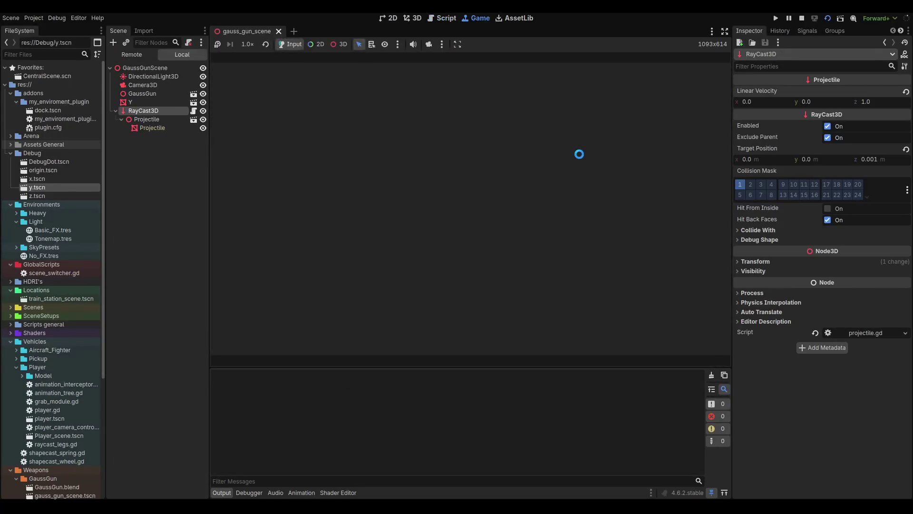
key(F8)
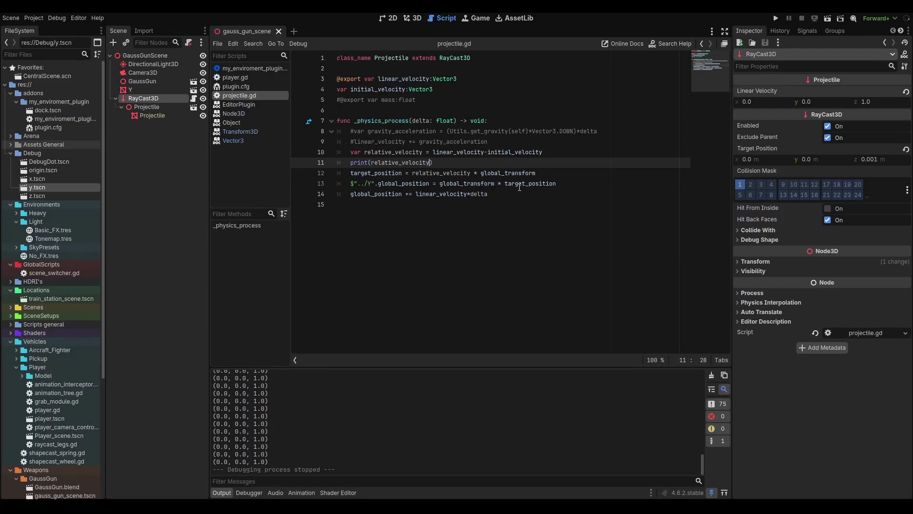
Add print(target_position) on line 13 by copying the print line, then test-run the scene with F6
click(531, 176)
key(Return)
drag(432, 162, 349, 159)
key(ctrl+c)
click(471, 183)
key(ctrl+v)
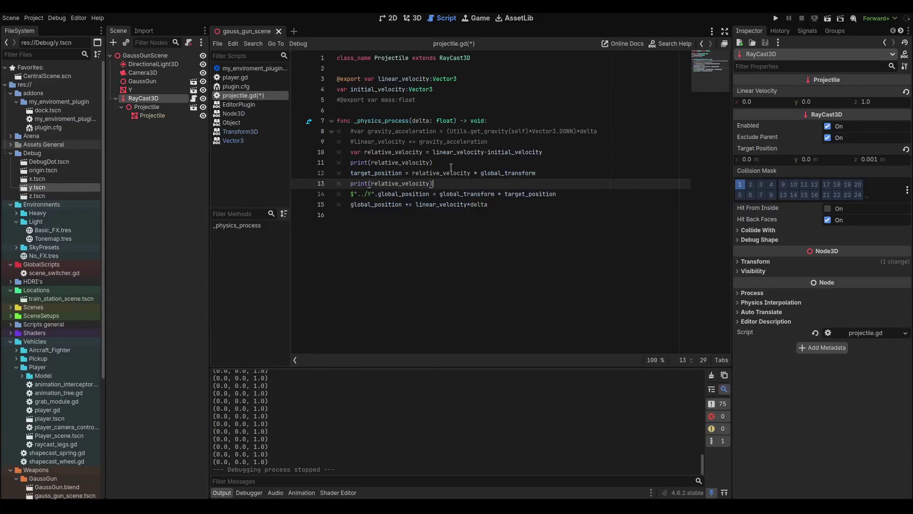
double_click(396, 173)
key(ctrl+c)
double_click(402, 183)
key(ctrl+v)
click(459, 186)
key(F6)
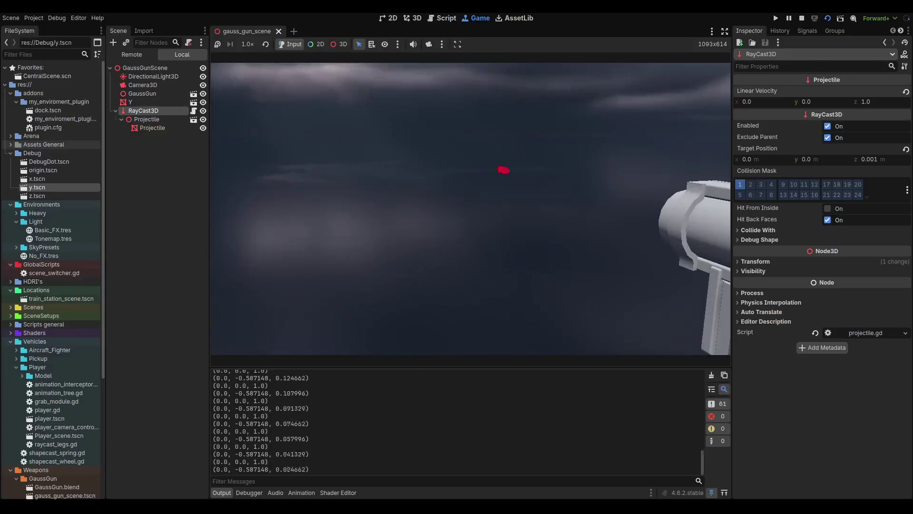
key(F8)
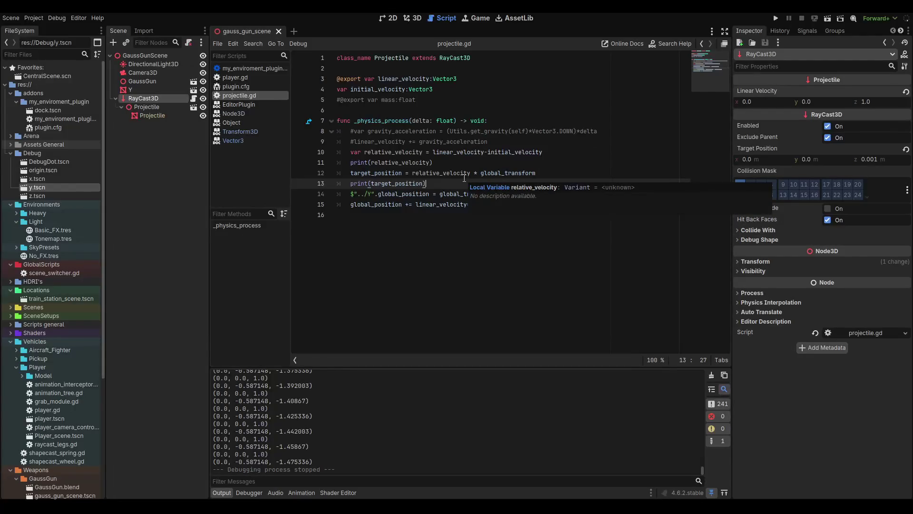
Change global_transform to global_basis on line 12 and test-run the scene twice
click(537, 173)
key(BackSpace)
key(BackSpace)
key(BackSpace)
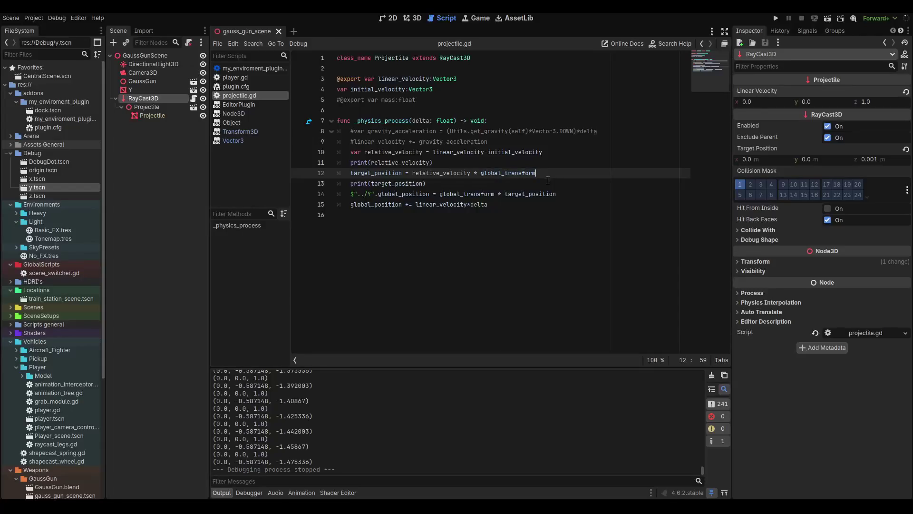
key(BackSpace)
key(BackSpace)
key(BackSpace)
text(basis)
key(F6)
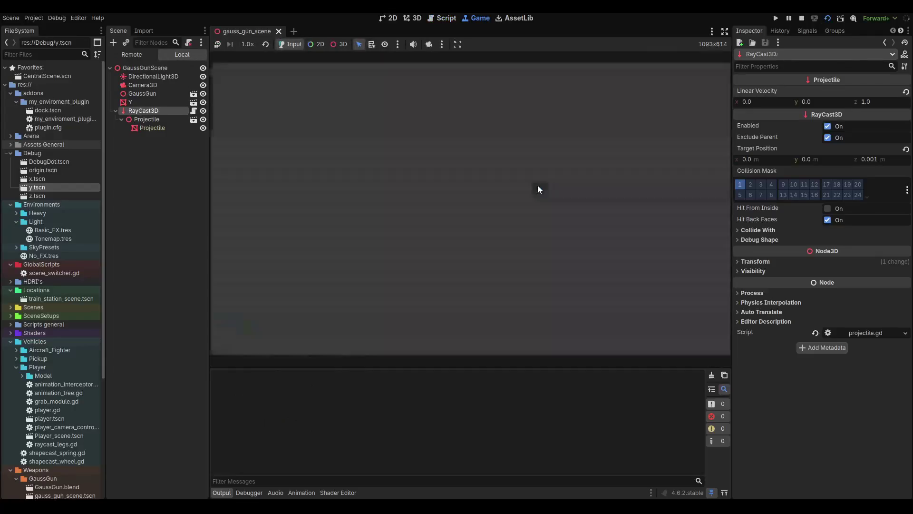
key(F8)
key(F6)
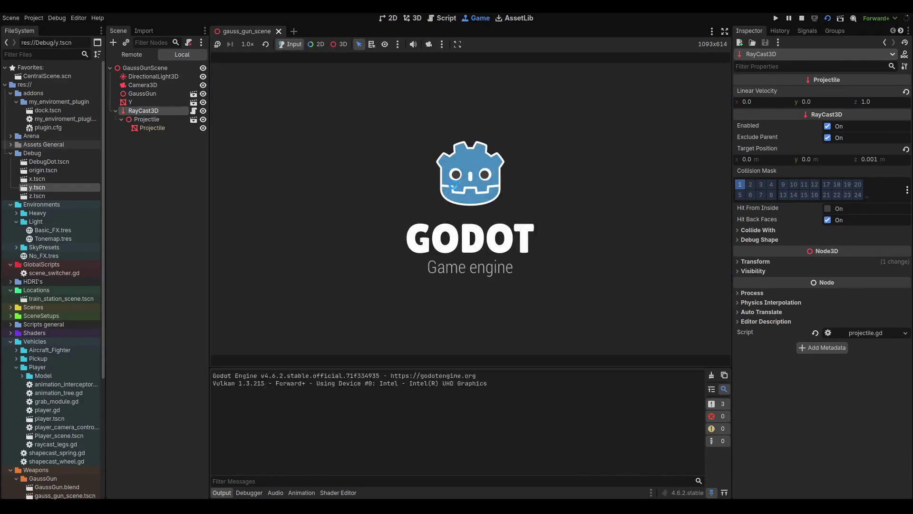
key(F8)
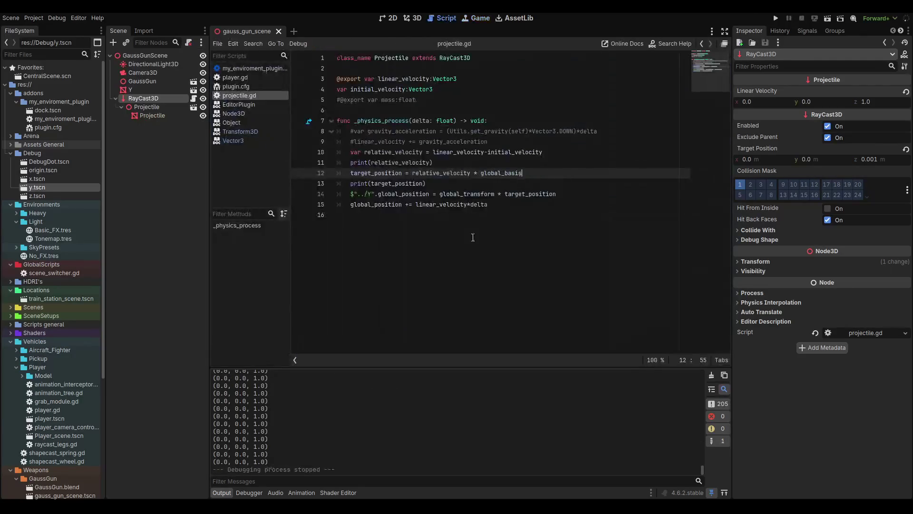
Delete the print(relative_velocity) and print(target_position) debug lines
triple_click(448, 160)
key(BackSpace)
key(BackSpace)
click(497, 170)
key(shift+Home)
key(shift+Home)
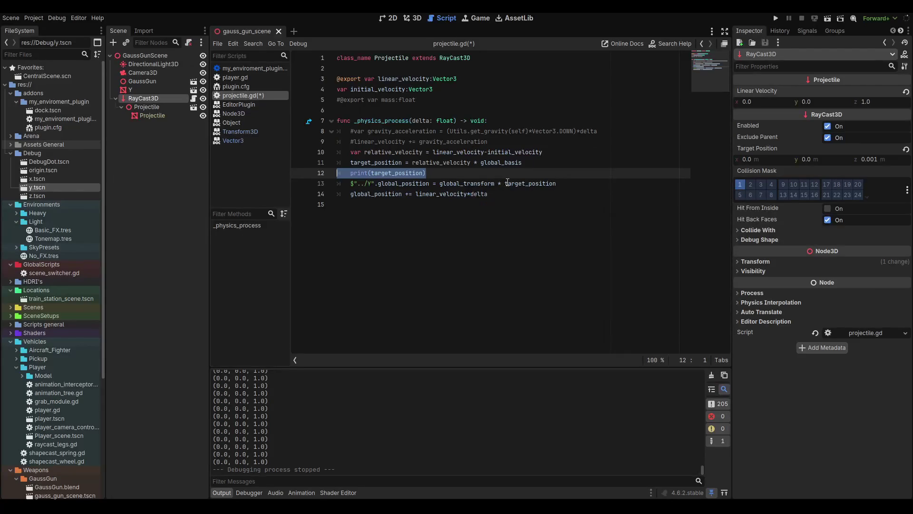
key(BackSpace)
key(BackSpace)
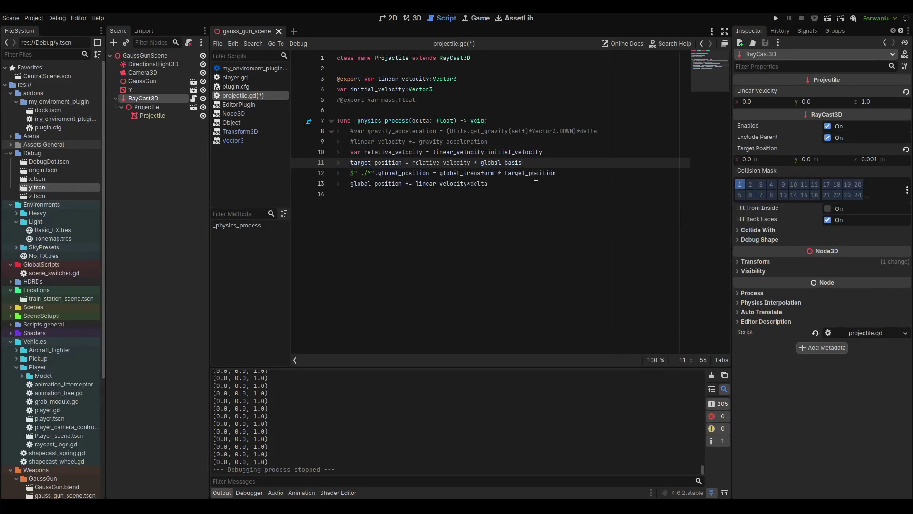
Inspect where relative_velocity is used and put the caret at the end of line 10
double_click(451, 163)
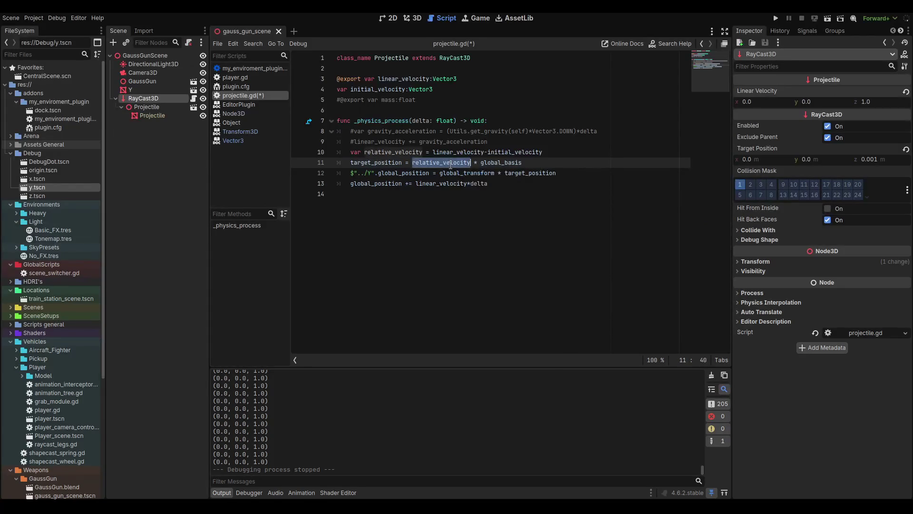
click(476, 163)
key(Left)
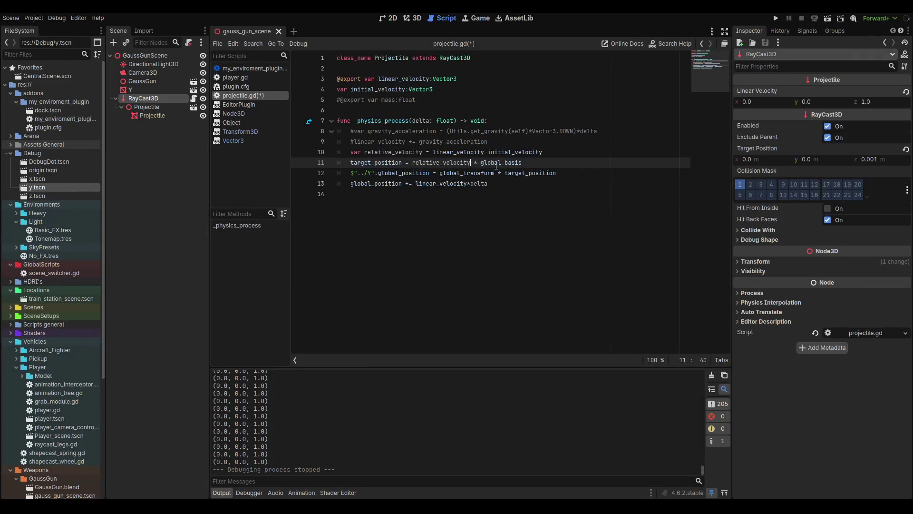
double_click(461, 160)
click(568, 149)
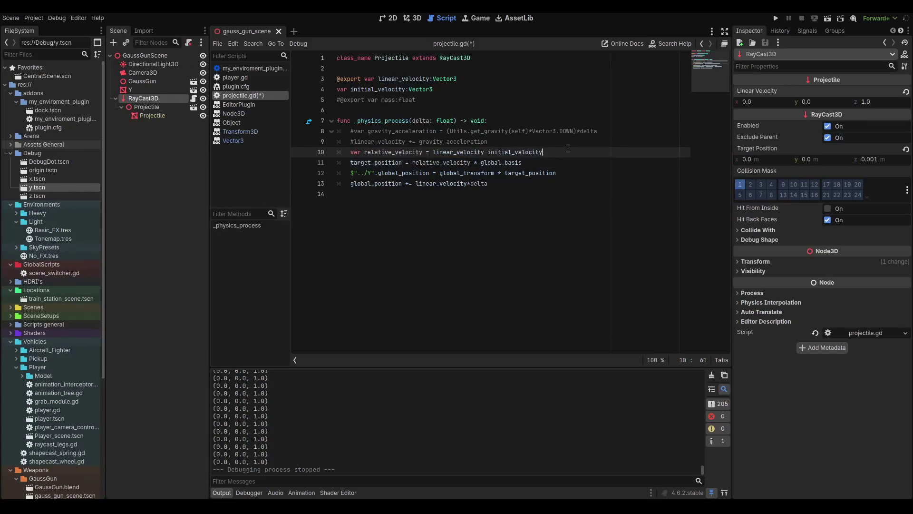
Try wrapping the linear_velocity expression on line 10 in parentheses, then remove them again
click(434, 153)
click(434, 150)
text(()
click(563, 152)
text())
text(&)
key(BackSpace)
key(BackSpace)
click(438, 150)
key(BackSpace)
click(553, 150)
Start a new line 11 below line 10 reading 'var relative_'
key(Return)
text(var relative)
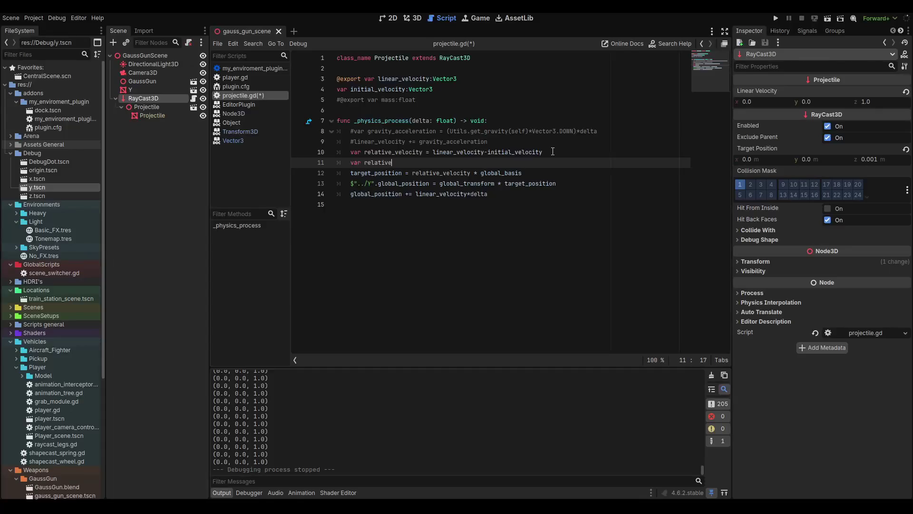
text(_)
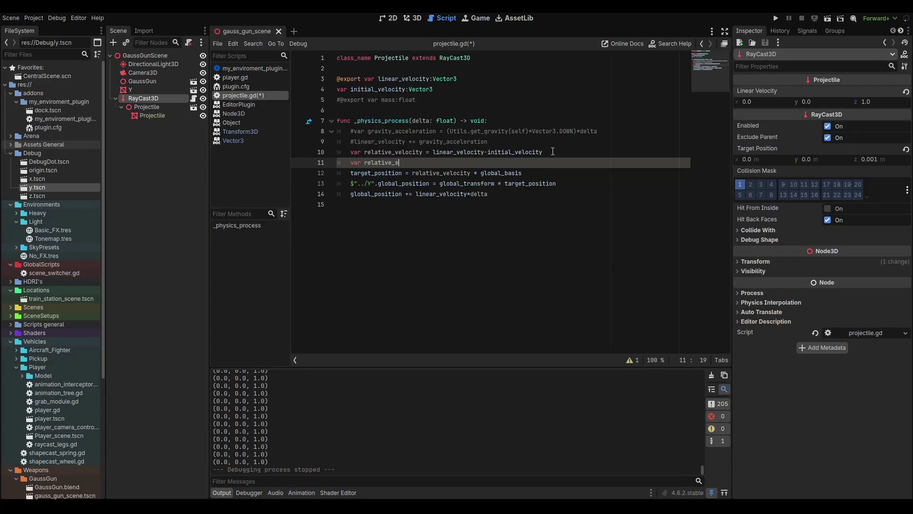
key(alt+Tab)
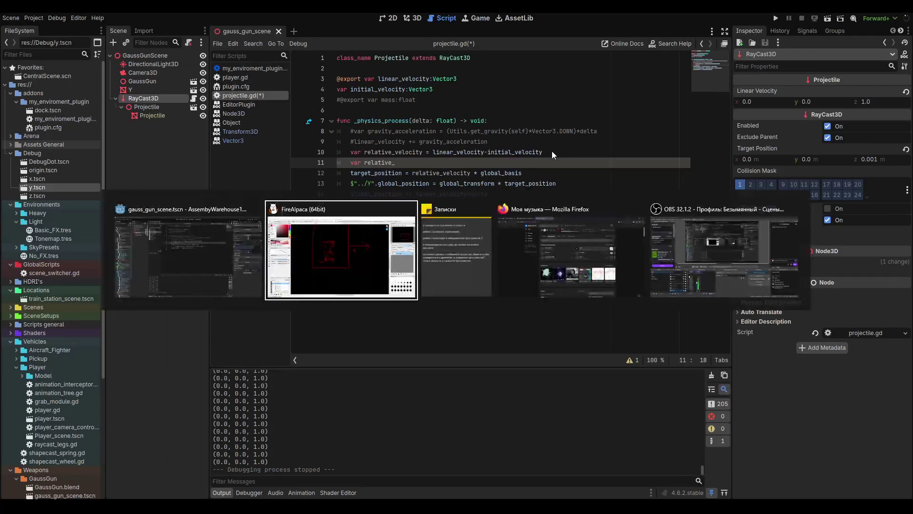
Switch to Firefox and open Google Translate from the bookmarks in a new tab
key(alt+Tab)
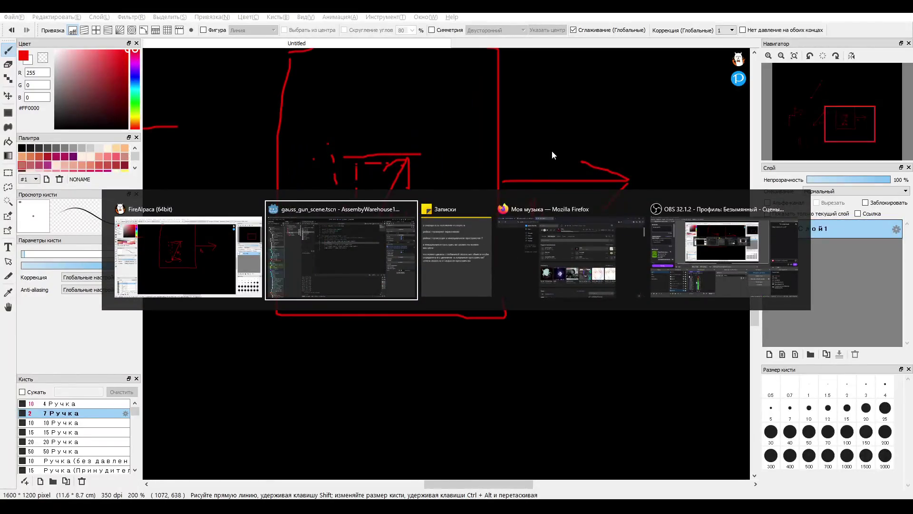
key(alt+Tab)
key(alt+Tab)
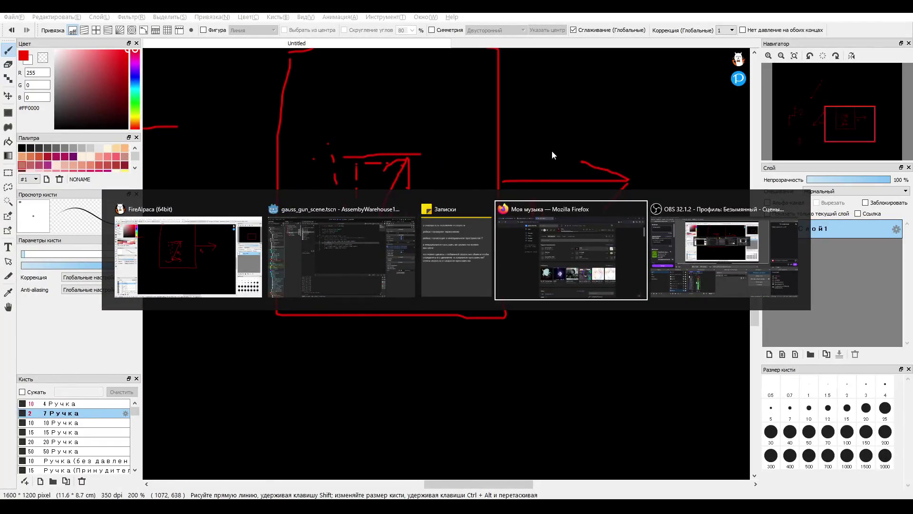
key(alt)
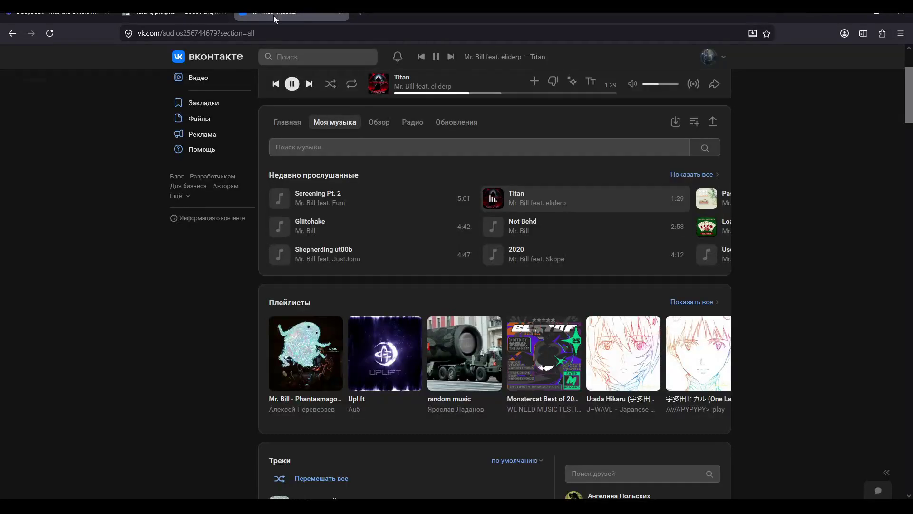
click(361, 14)
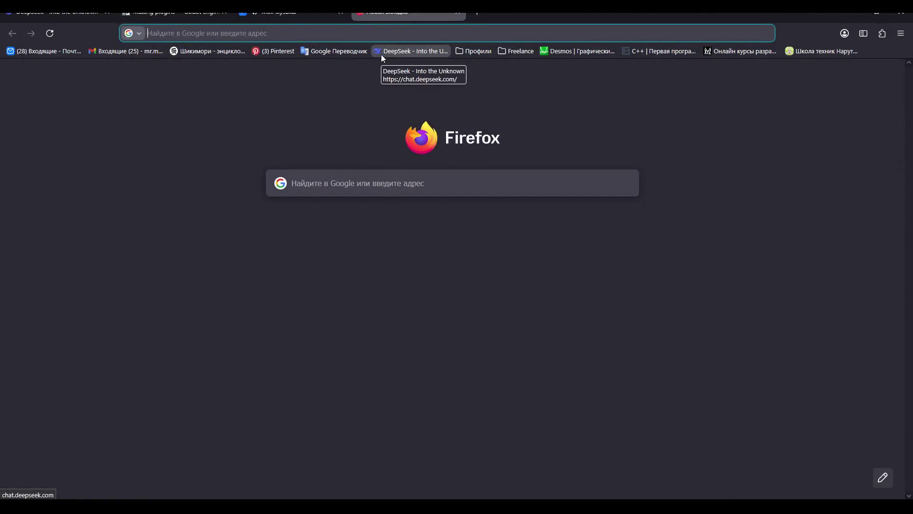
click(312, 56)
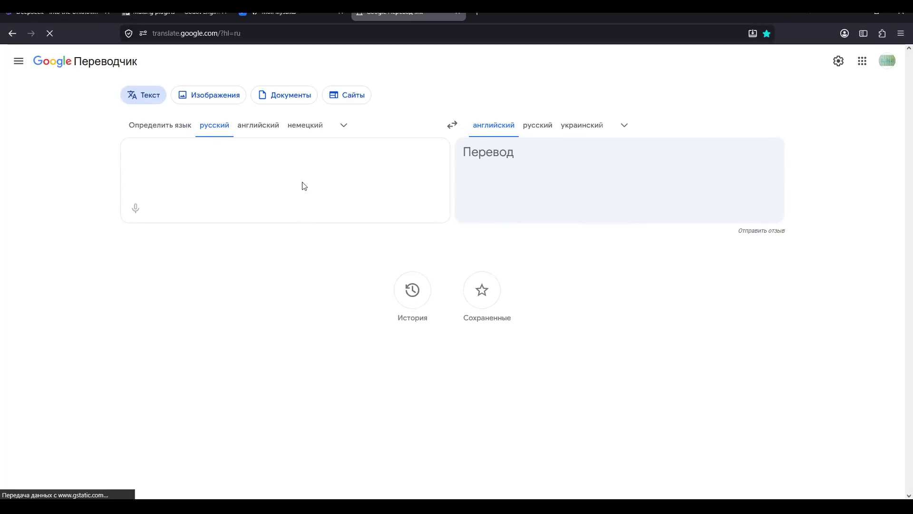
Translate 'перемещение' (movement), adjust the music volume, and return to Godot
text(пп)
key(BackSpace)
text(еремещение)
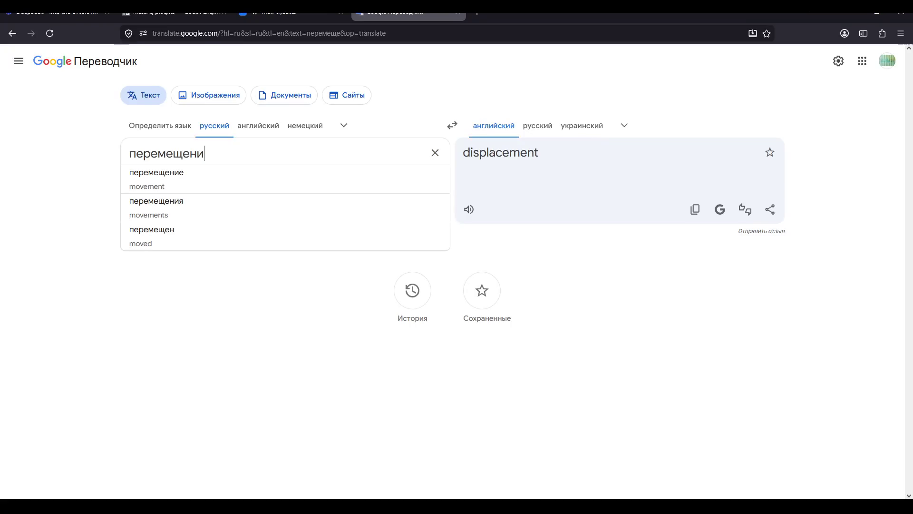
key(XF86AudioLowerVolume)
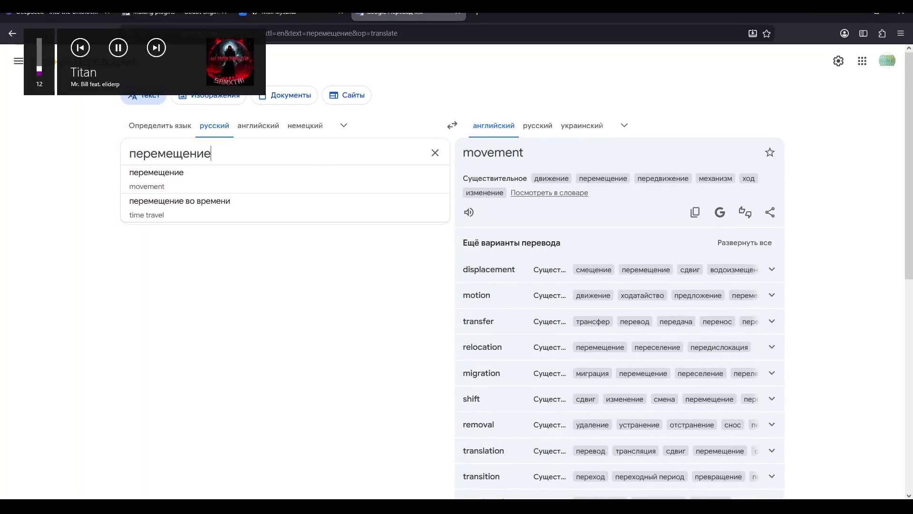
key(XF86AudioRaiseVolume)
key(XF86AudioRaiseVolume)
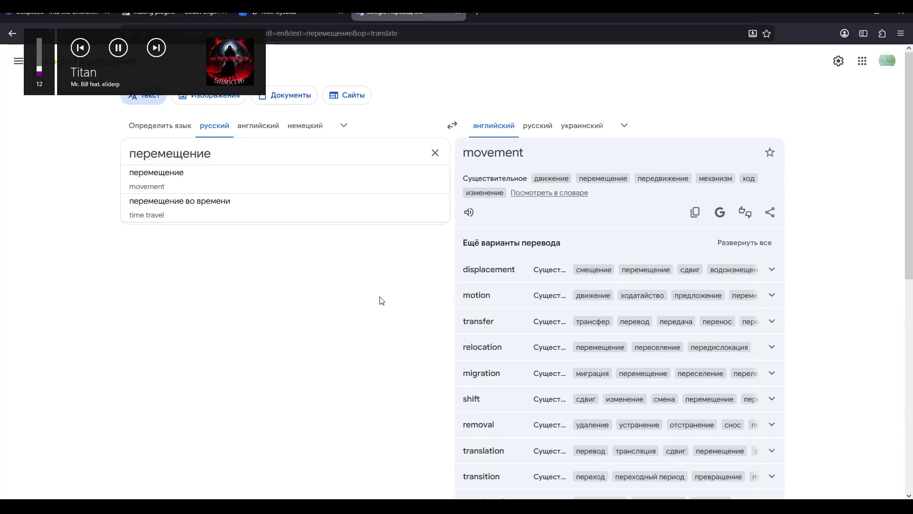
key(alt+Tab)
key(alt+Tab)
key(alt+Tab)
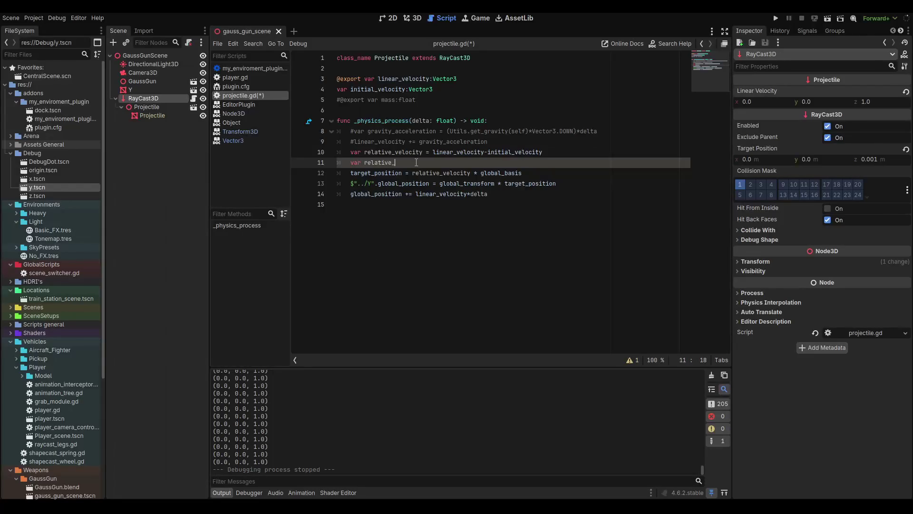
Complete line 11 as relative_position_delta = relative_velocity*delta
mouse_move(425, 188)
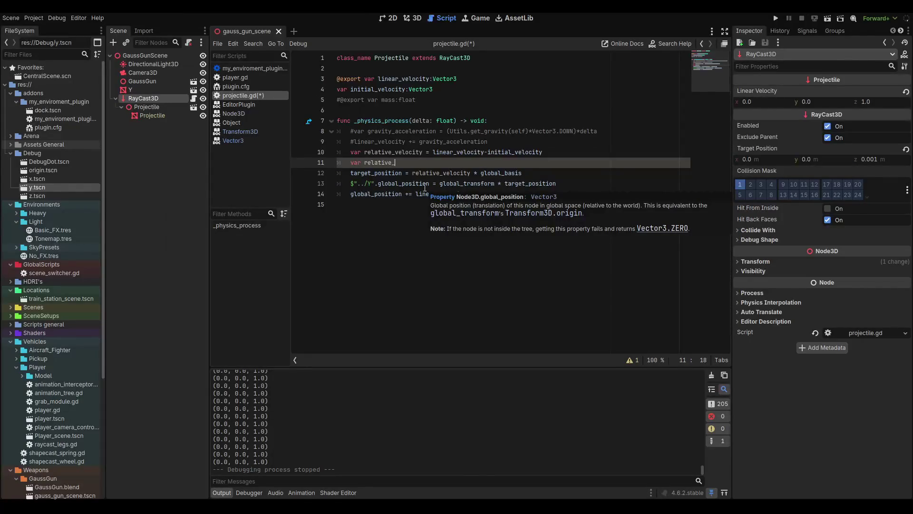
key(super+space)
text(ve)
key(BackSpace)
key(BackSpace)
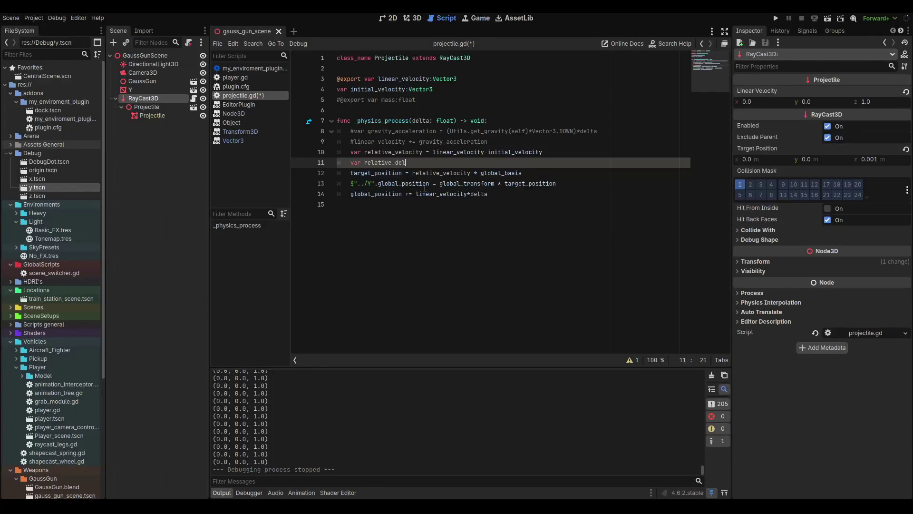
text(position_)
text(delta =)
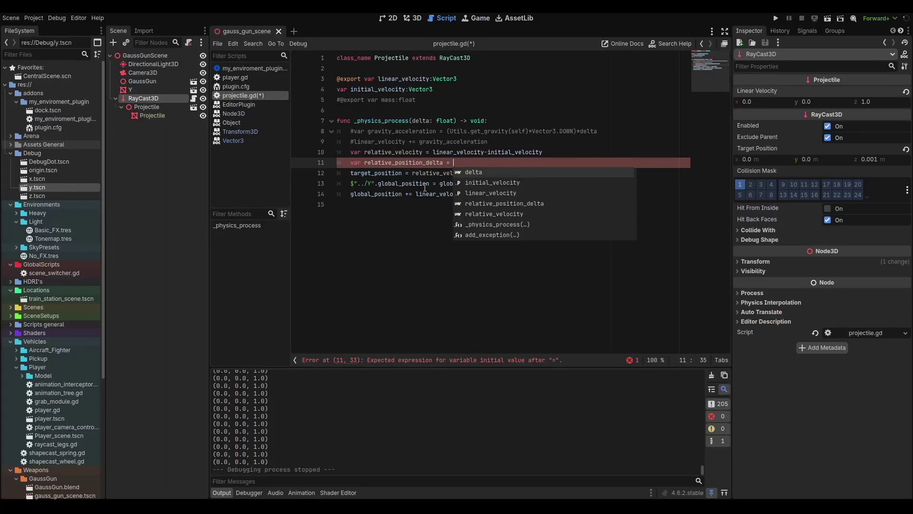
double_click(414, 173)
key(ctrl+c)
click(476, 162)
key(ctrl+v)
text(*delta)
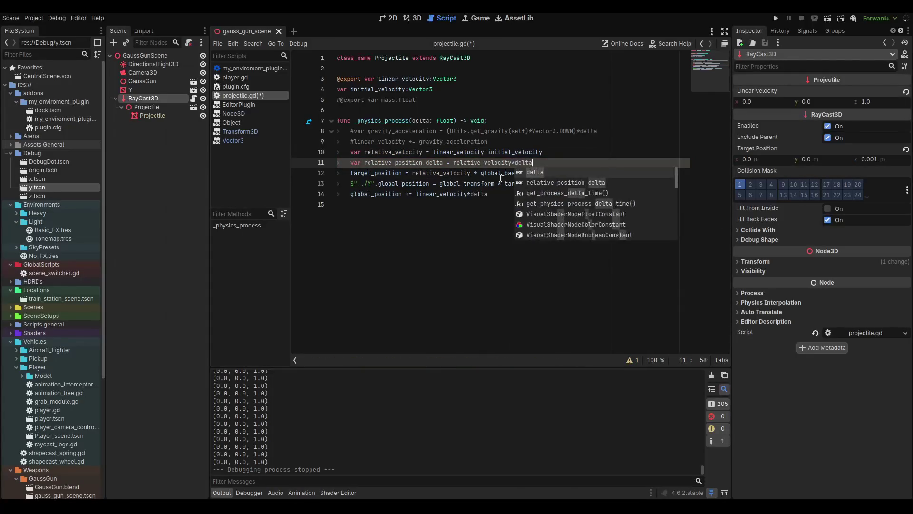
click(493, 175)
Use relative_position_delta in the target_position line, save, and run the project with F5
double_click(402, 162)
key(ctrl+c)
double_click(441, 173)
key(ctrl+v)
key(ctrl+s)
click(589, 172)
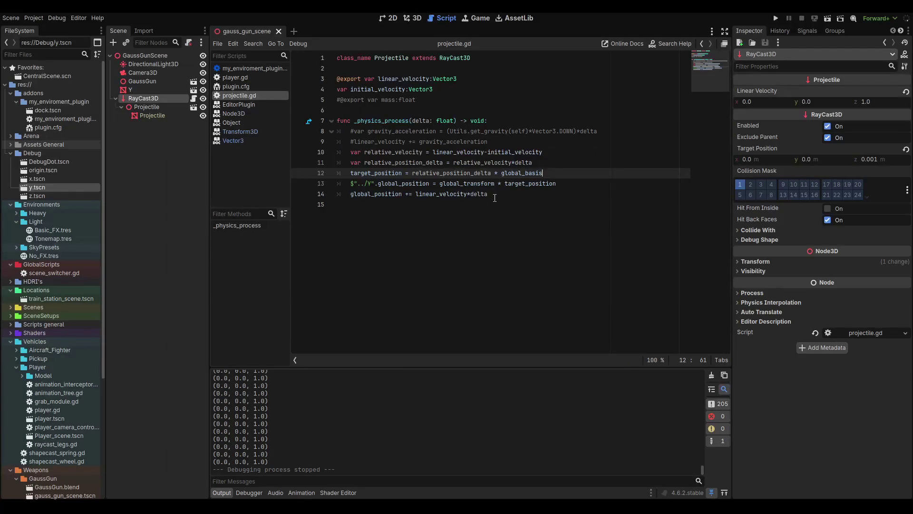
key(F5)
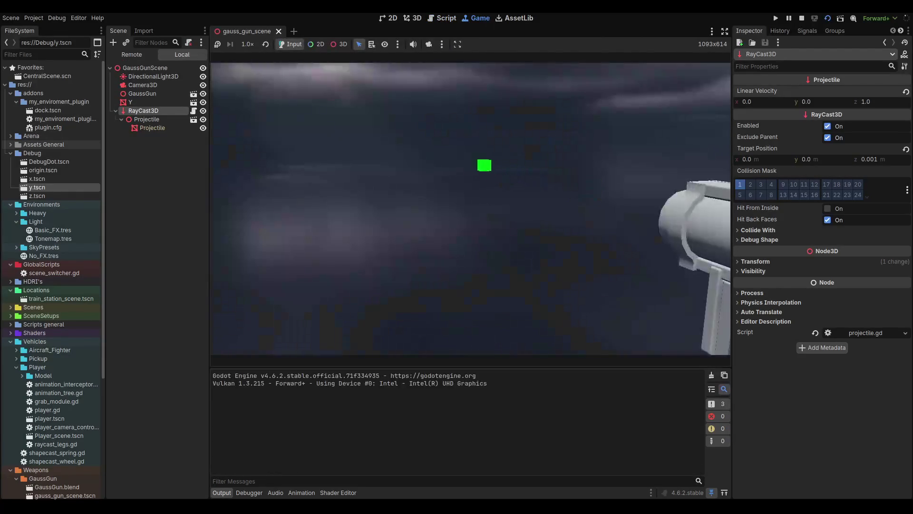
Add a _ready() function setting Engine.physics_ticks_per_second = 15
key(F8)
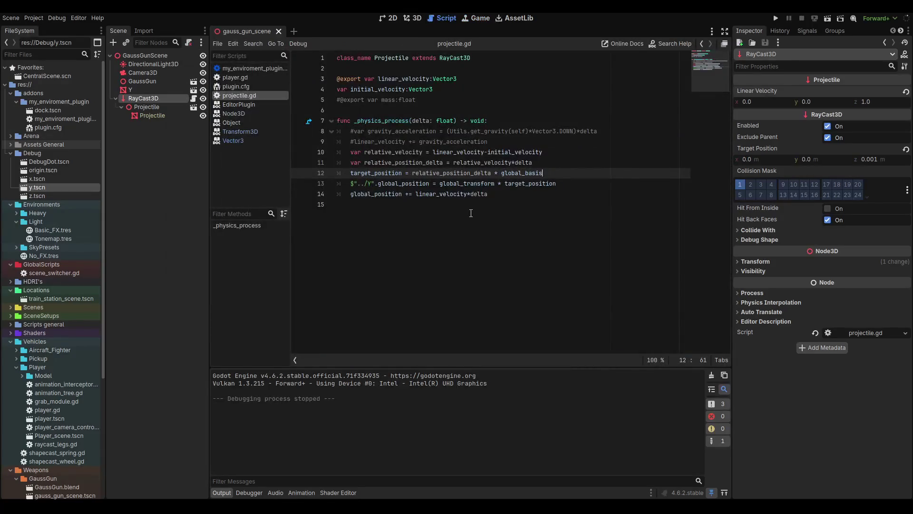
click(467, 103)
key(Return)
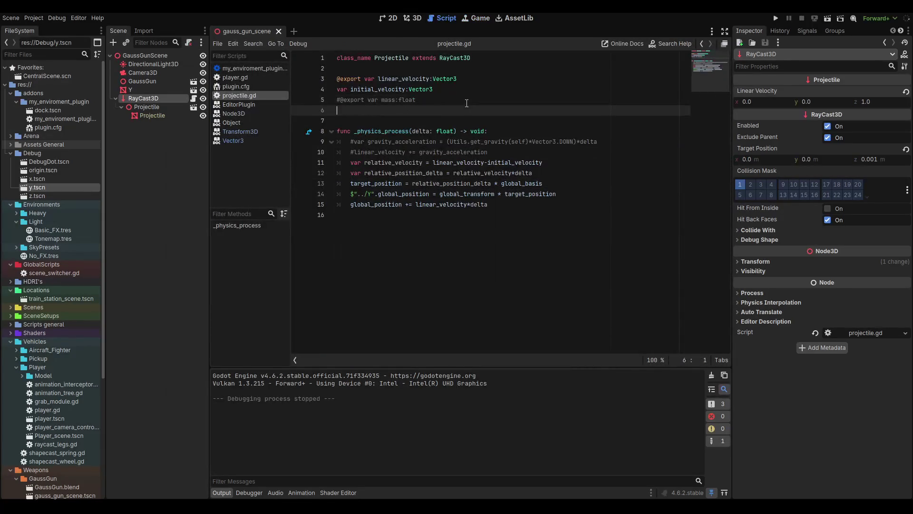
text(func rea)
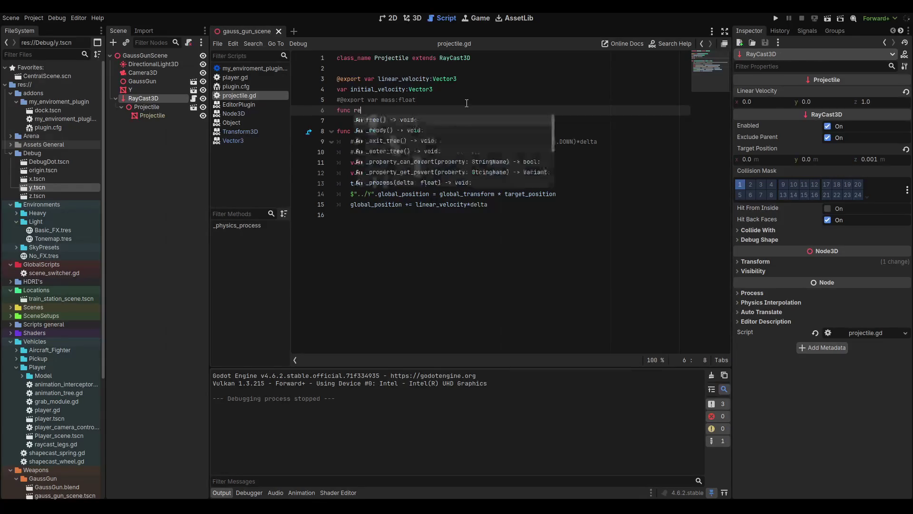
key(Return)
key(Return)
text(Engine)
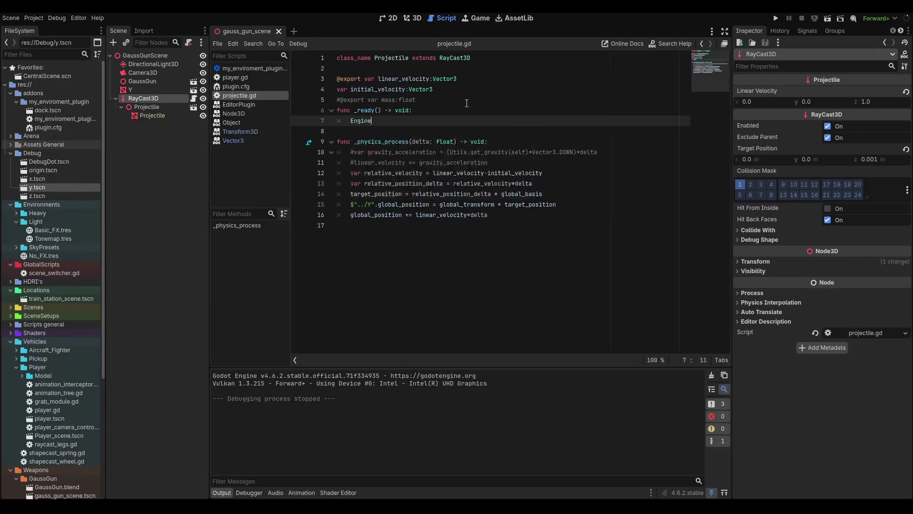
text(.)
text(physics)
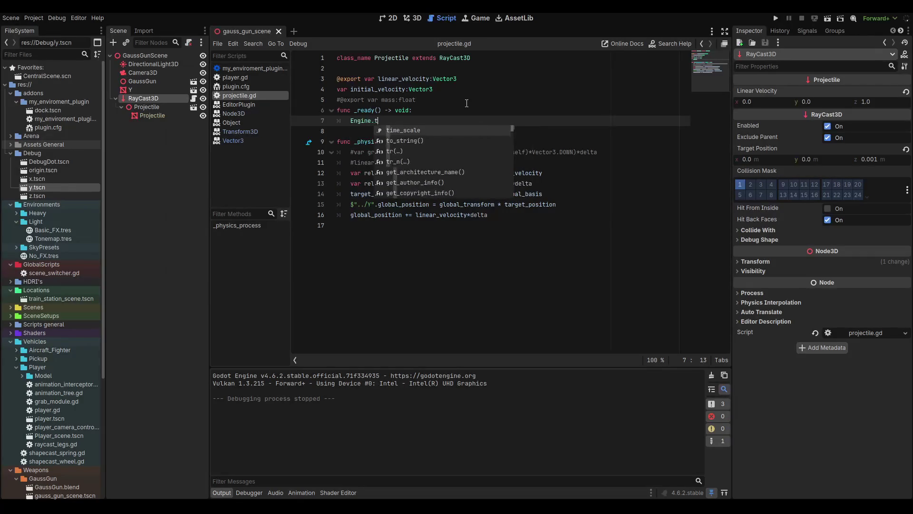
key(Return)
text(15)
Save the script, test-run the scene with F6 and stop it
key(ctrl+s)
key(F6)
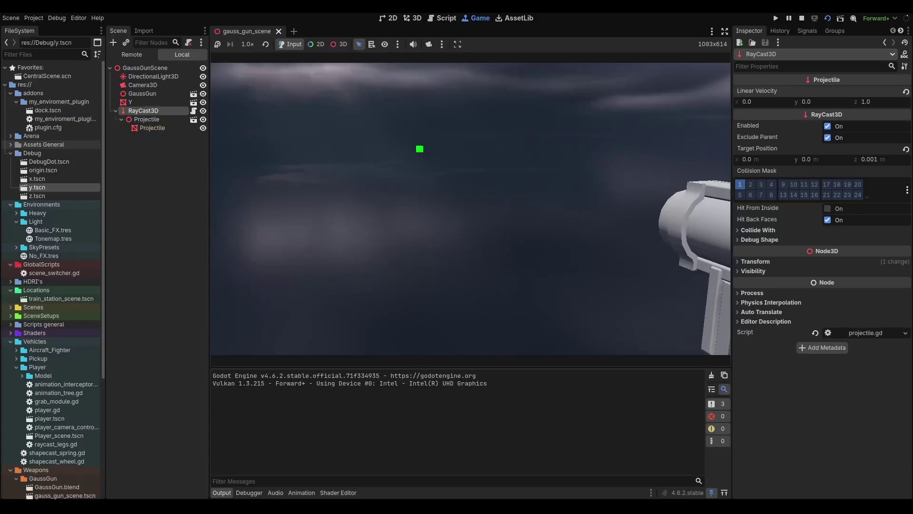
key(F8)
click(544, 194)
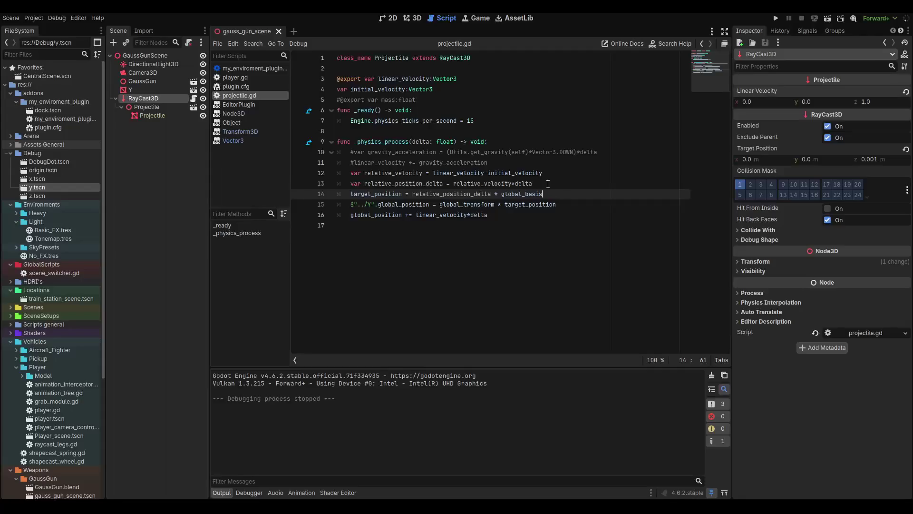
Set the Y marker node's Transform scale to 0.006, test-run the scene, and return to the script
click(151, 90)
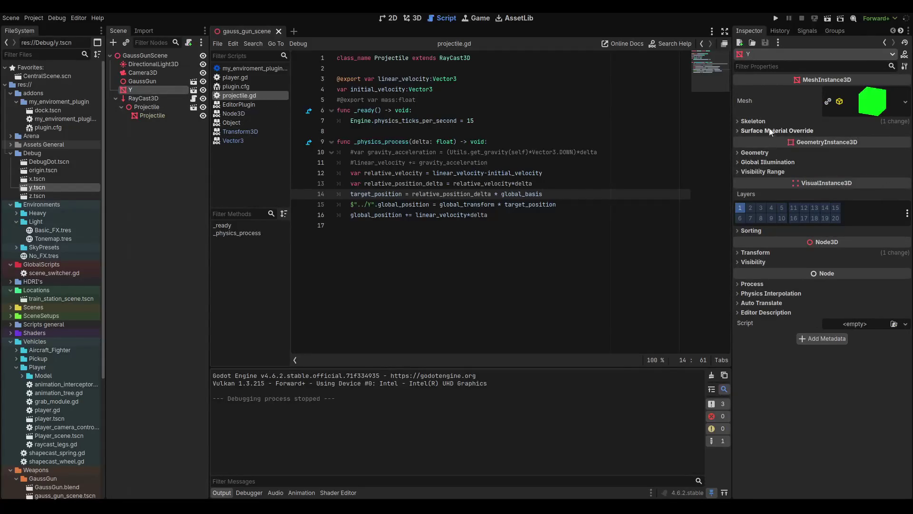
click(762, 254)
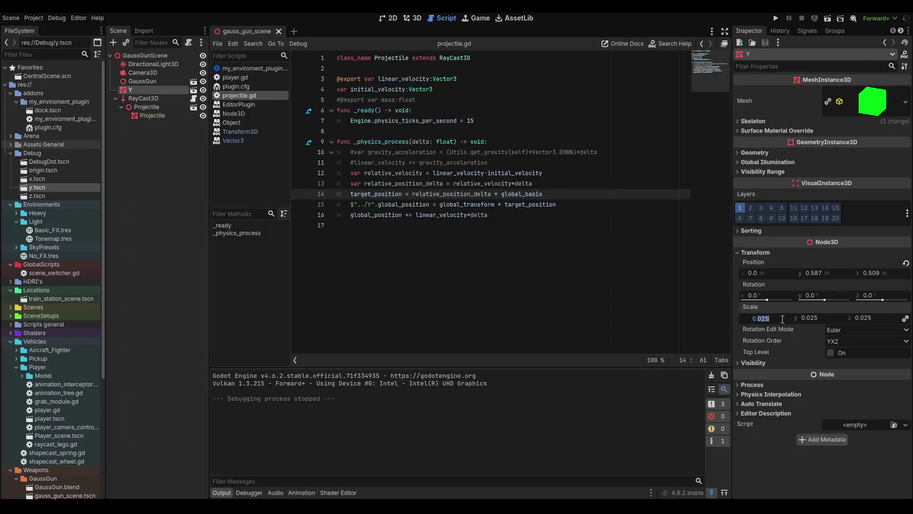
click(838, 316)
text(0.006)
key(Return)
click(412, 17)
key(F6)
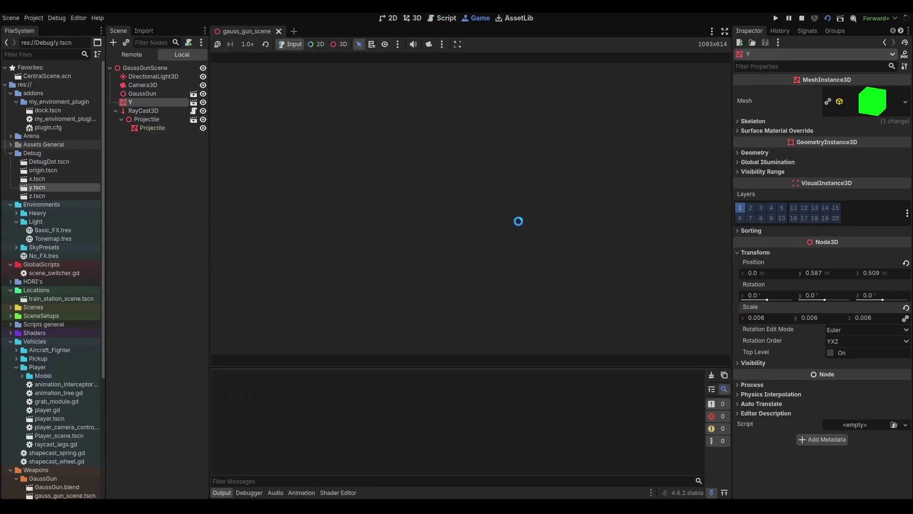
key(F8)
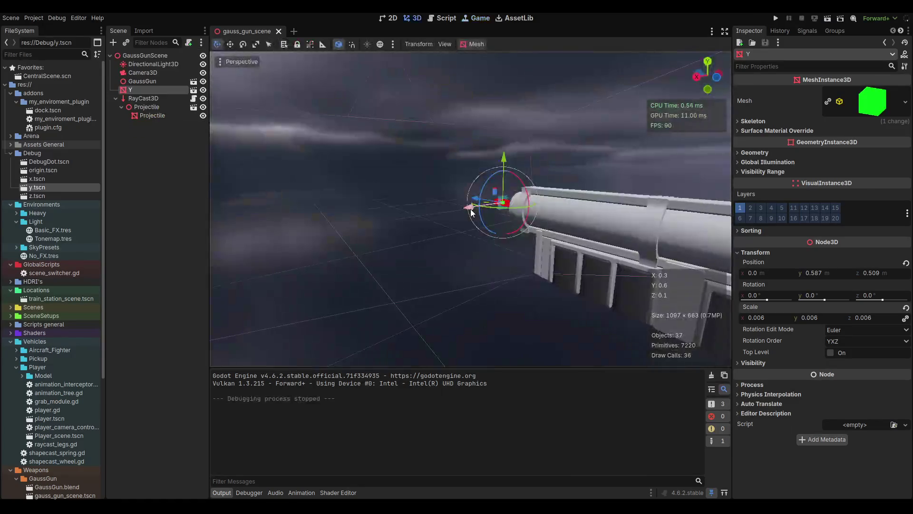
click(447, 18)
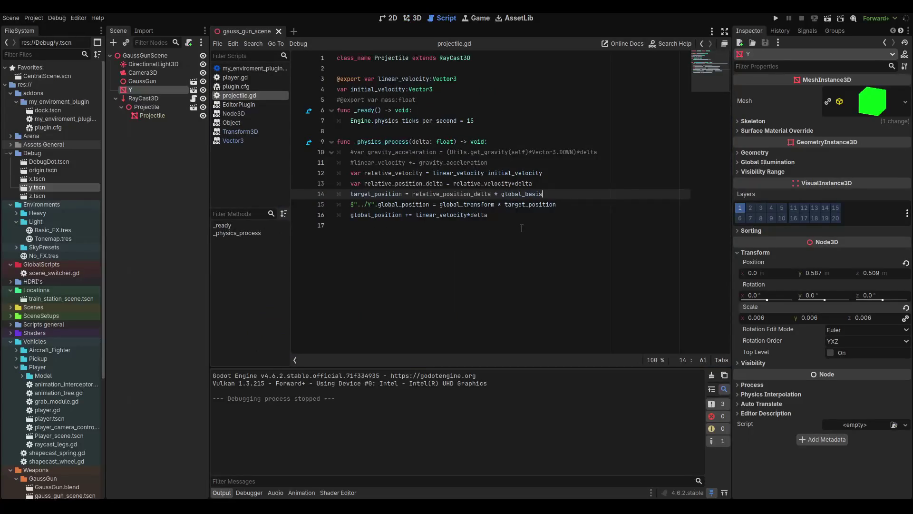
click(559, 185)
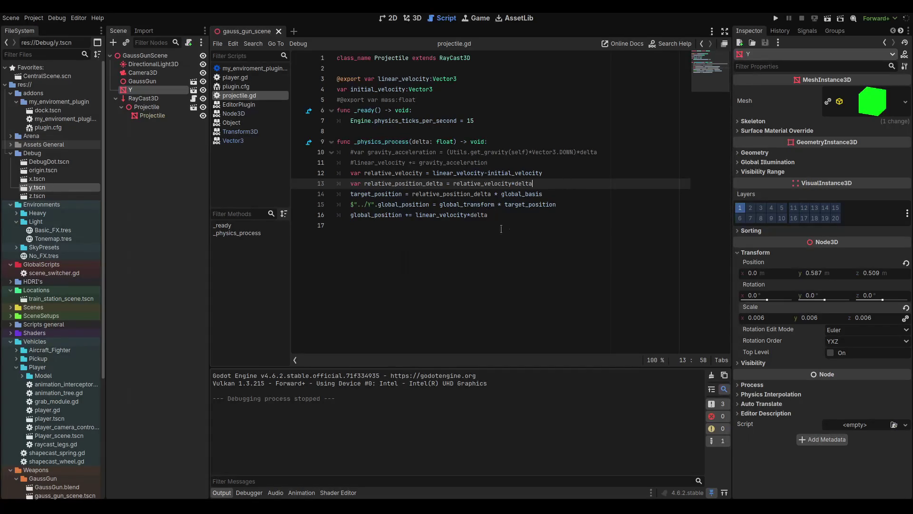
click(428, 162)
double_click(380, 173)
click(451, 194)
double_click(451, 194)
text(relative_v)
key(Return)
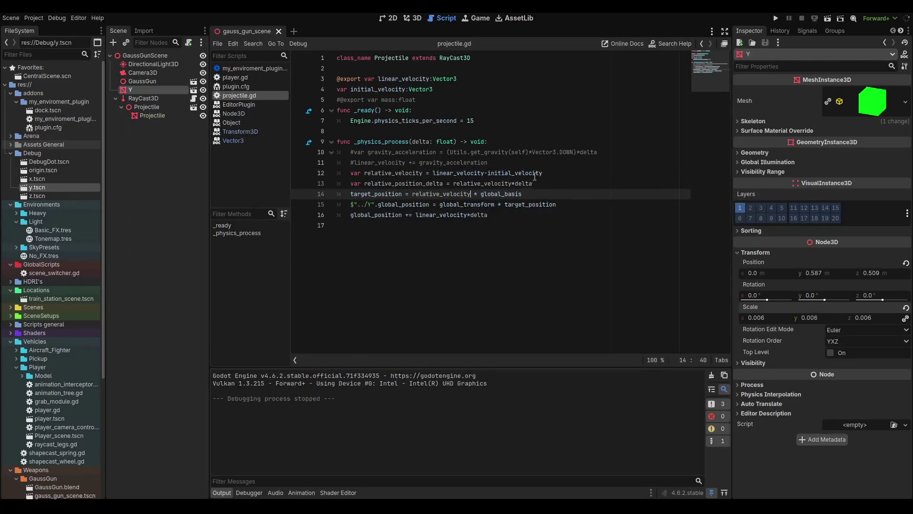
key(F6)
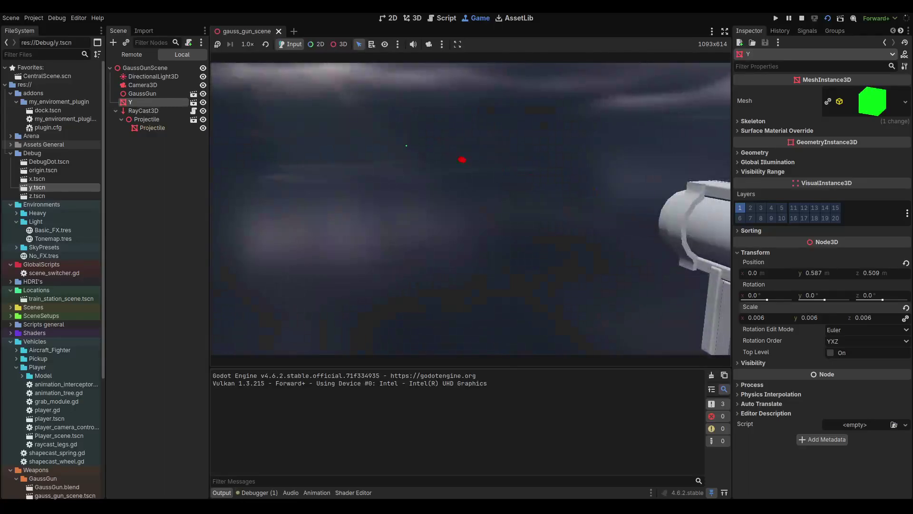
key(F8)
key(ctrl+z)
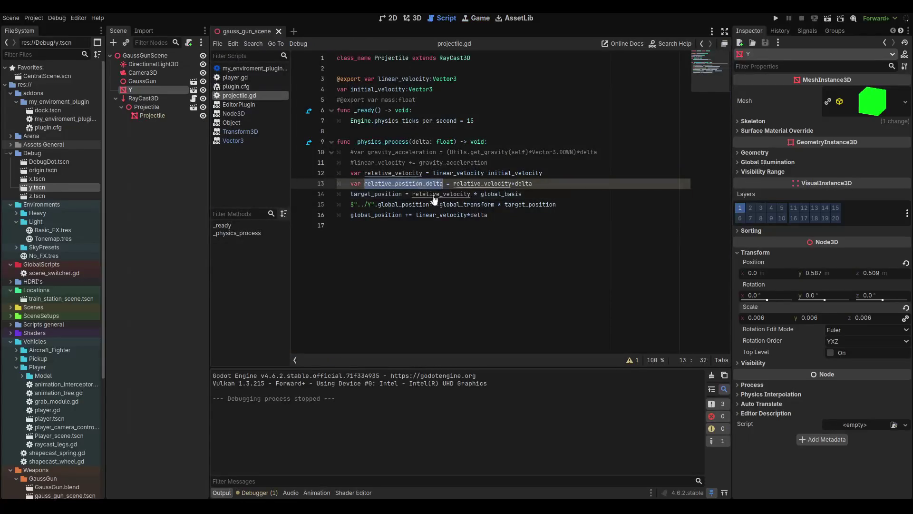
key(End)
key(F6)
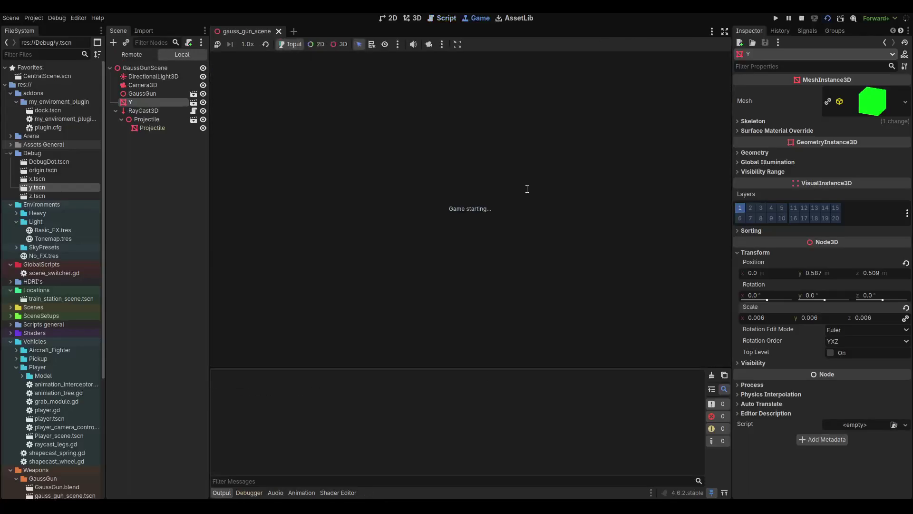
key(F8)
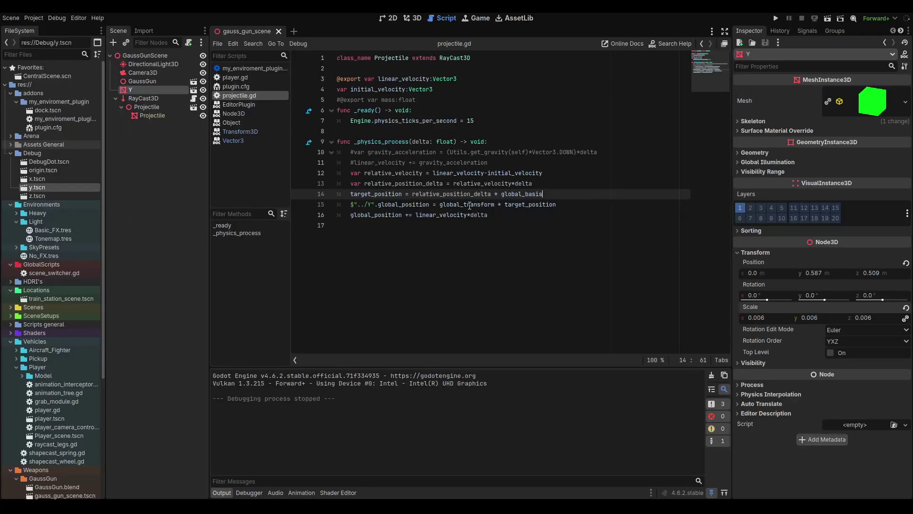
Move the global_position update from line 16 to the top of _physics_process
mouse_move(470, 206)
mouse_move(381, 214)
drag(492, 215, 352, 216)
key(ctrl+x)
click(513, 142)
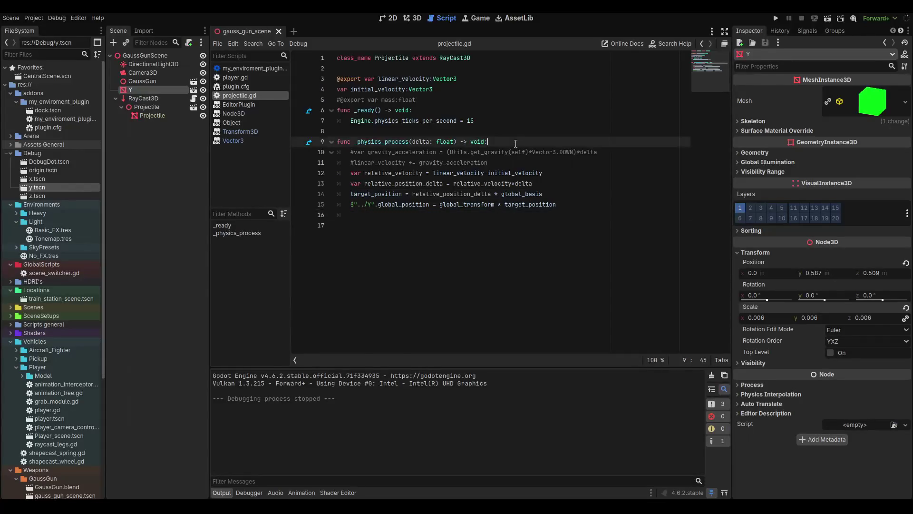
key(Return)
key(ctrl+v)
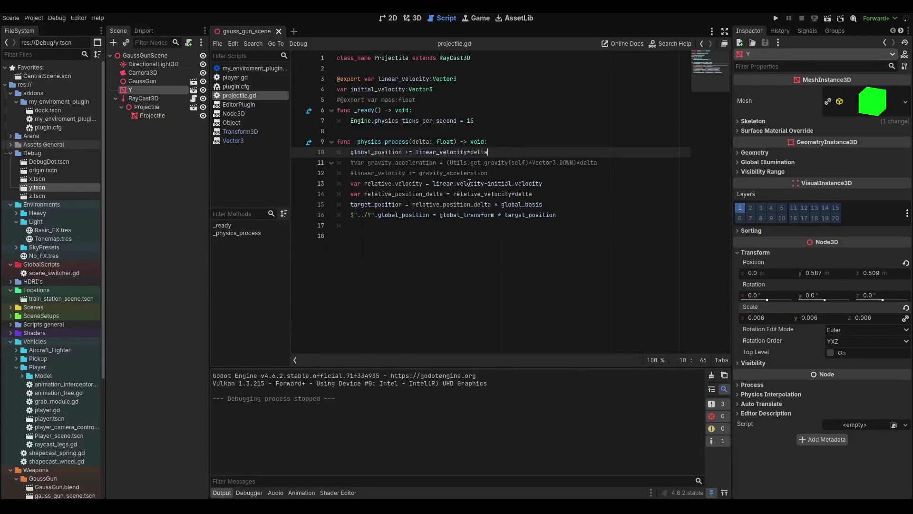
Run the scene several times with F6 to test the reordered update, stopping each run
key(F6)
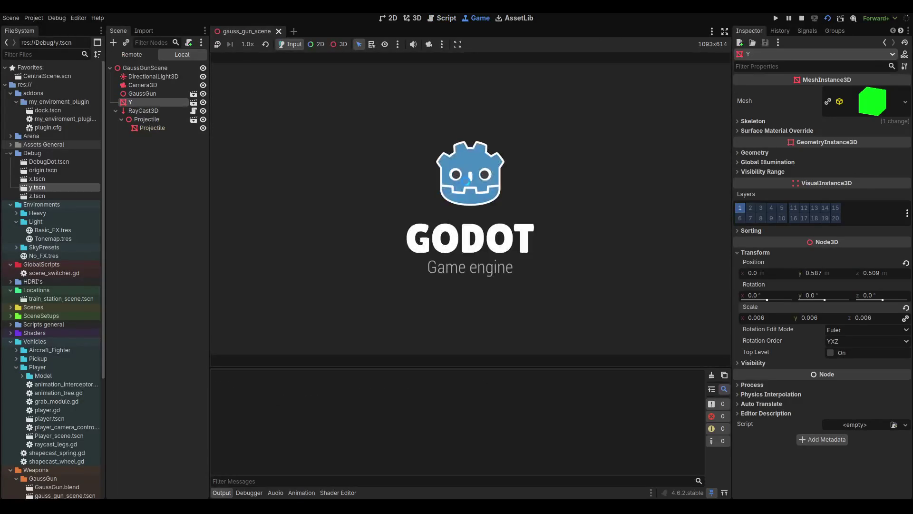
key(F6)
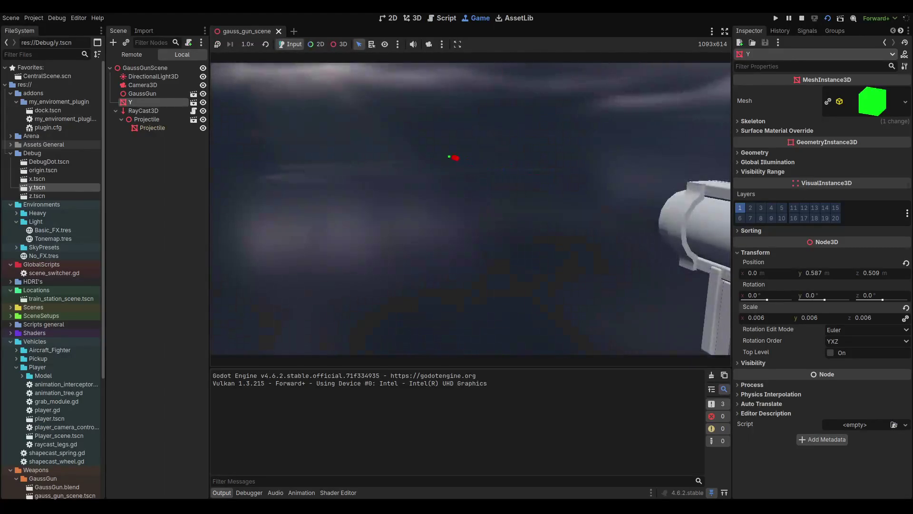
key(F8)
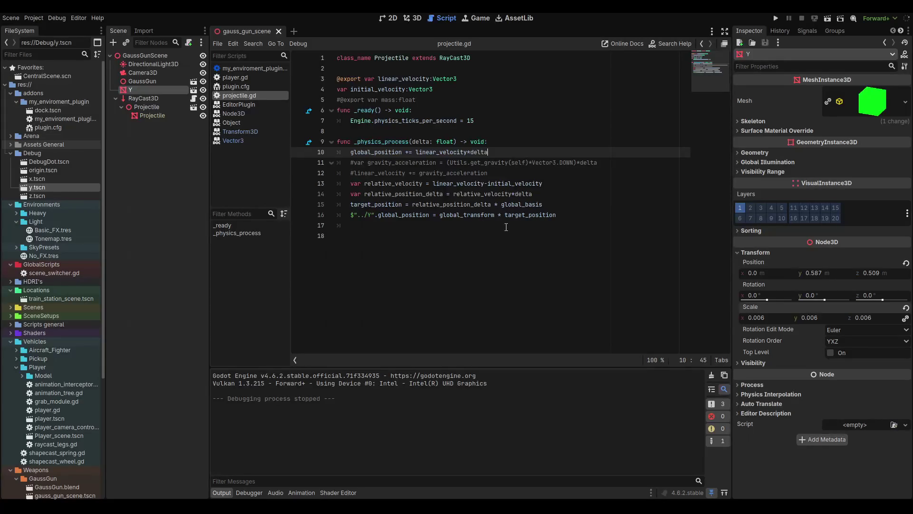
key(F6)
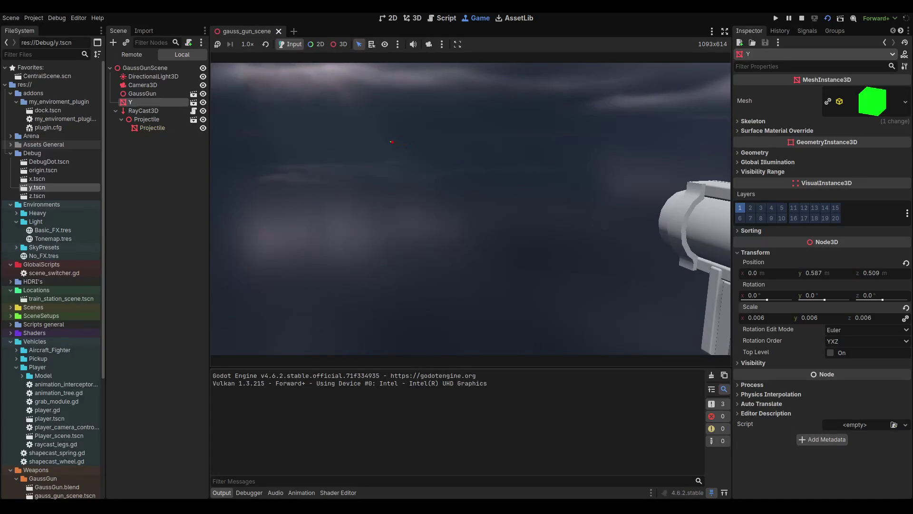
key(F8)
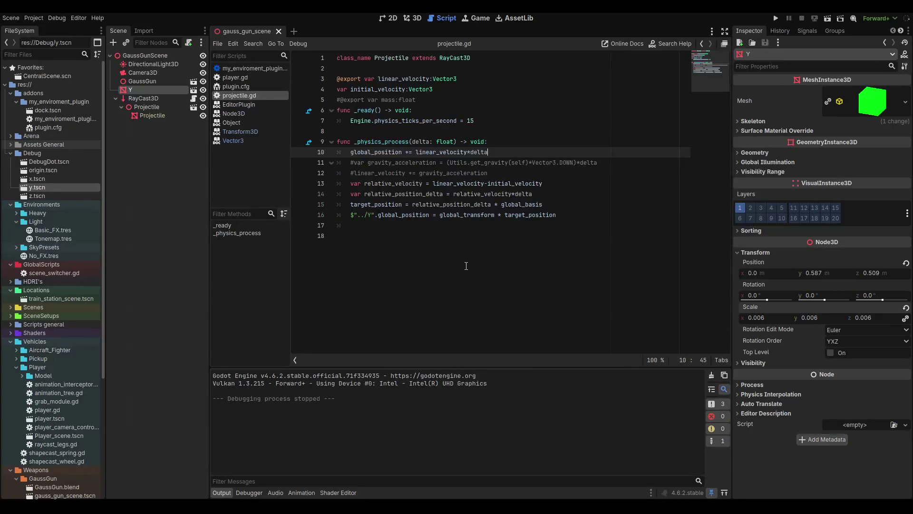
click(417, 20)
drag(512, 184, 525, 205)
key(ctrl+z)
click(139, 99)
key(F6)
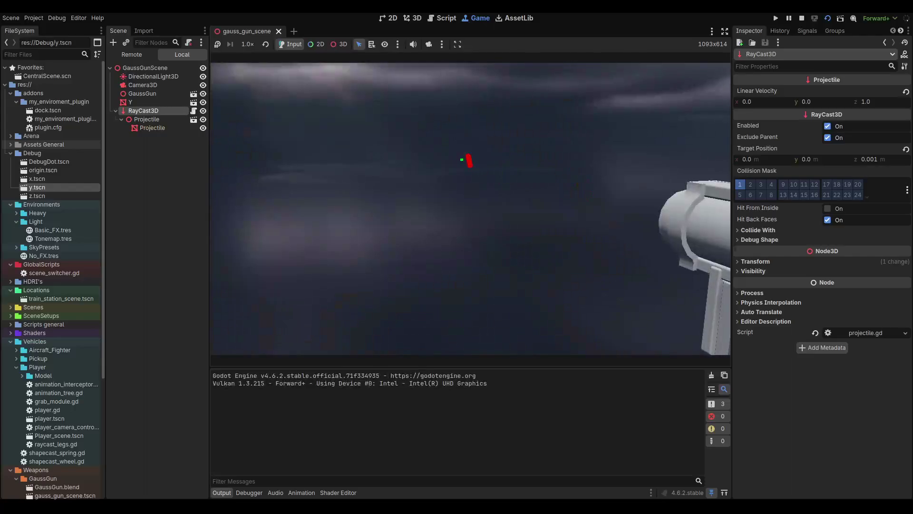
key(F8)
key(ctrl+z)
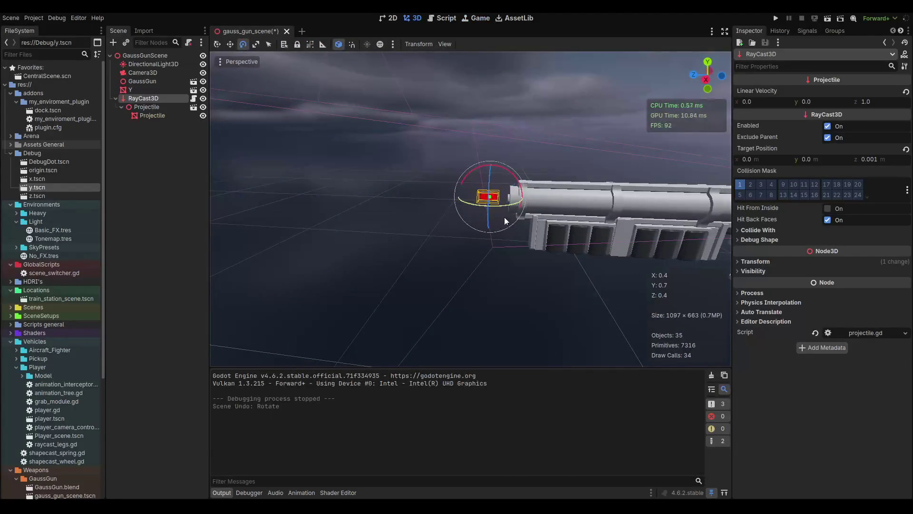
click(431, 17)
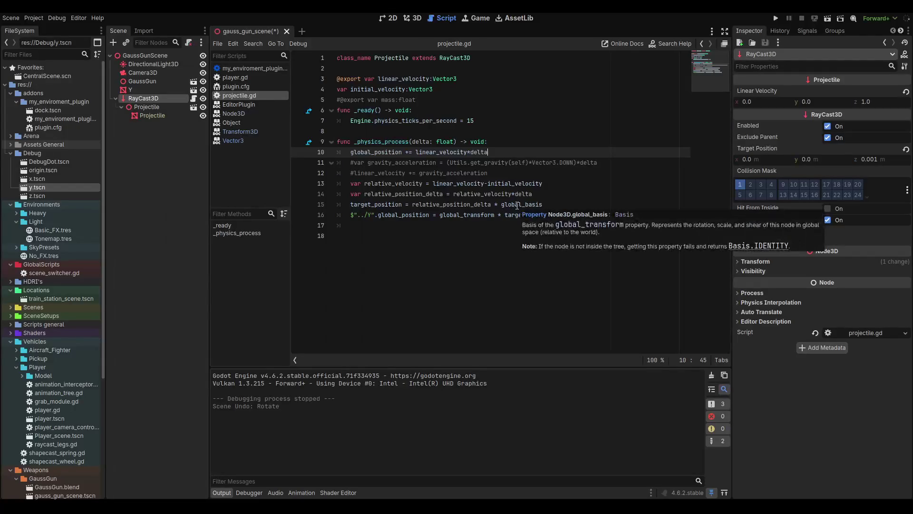
click(415, 18)
Add a StaticBody3D node to the Gauss gun scene
scroll(435, 158, up, 3)
right_click(141, 158)
click(172, 163)
text(stat)
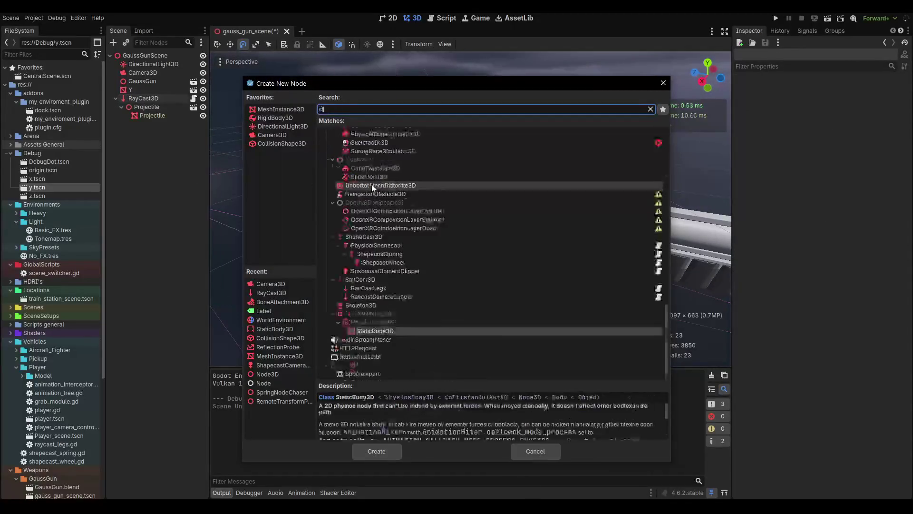
double_click(389, 293)
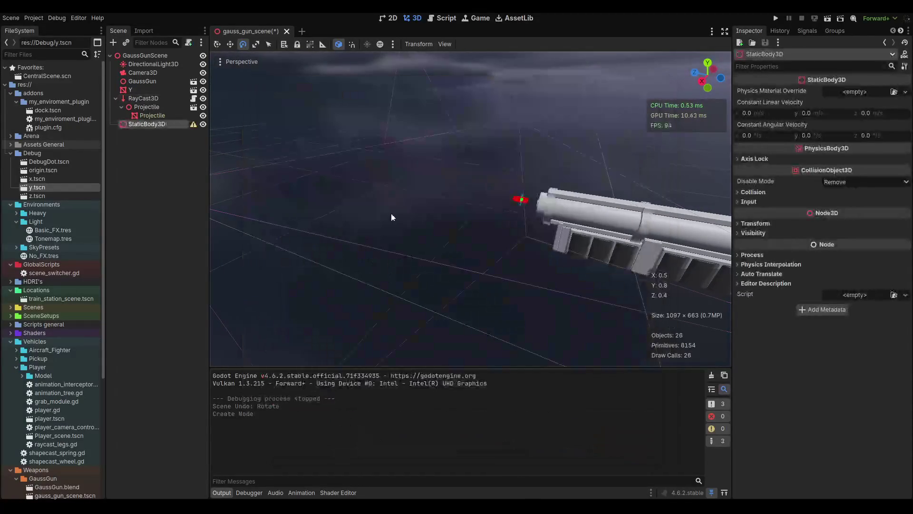
Add a MeshInstance3D child under the StaticBody3D
scroll(413, 217, down, 1)
right_click(151, 126)
click(168, 128)
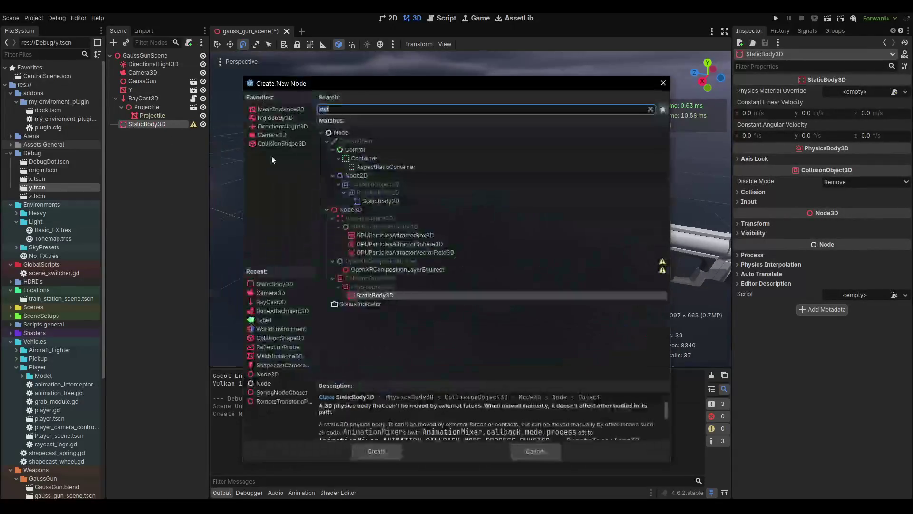
text(ce3D)
double_click(279, 109)
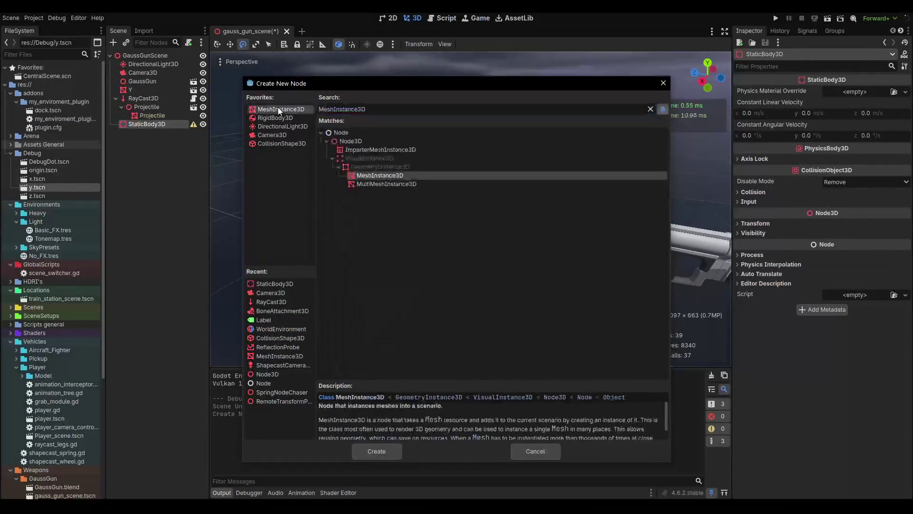
Assign a new BoxMesh to the MeshInstance3D and expand its properties
click(862, 90)
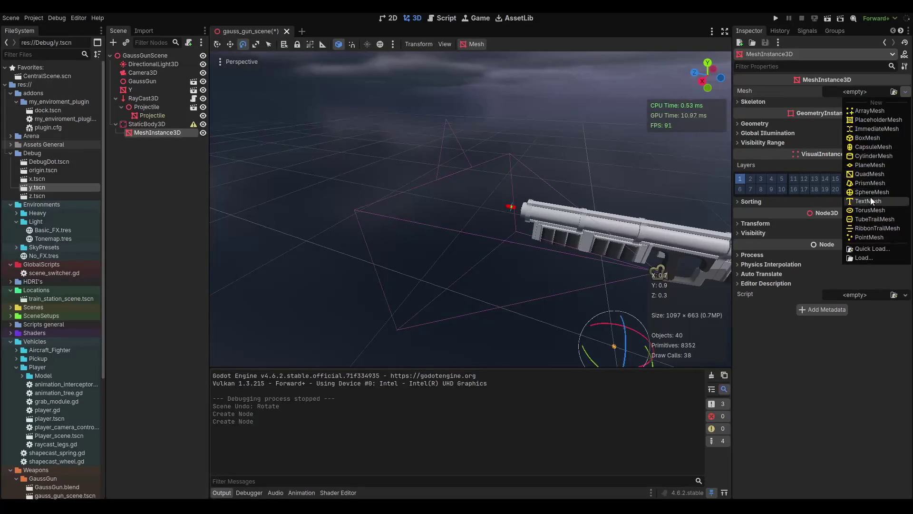
click(868, 137)
scroll(437, 218, down, 5)
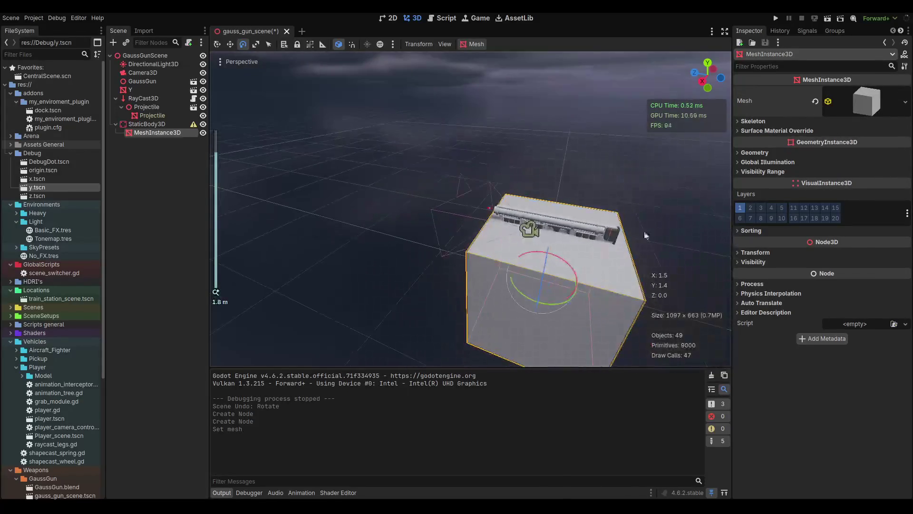
click(875, 102)
Set the BoxMesh Size z to 0.1 to make a thin slab
click(864, 207)
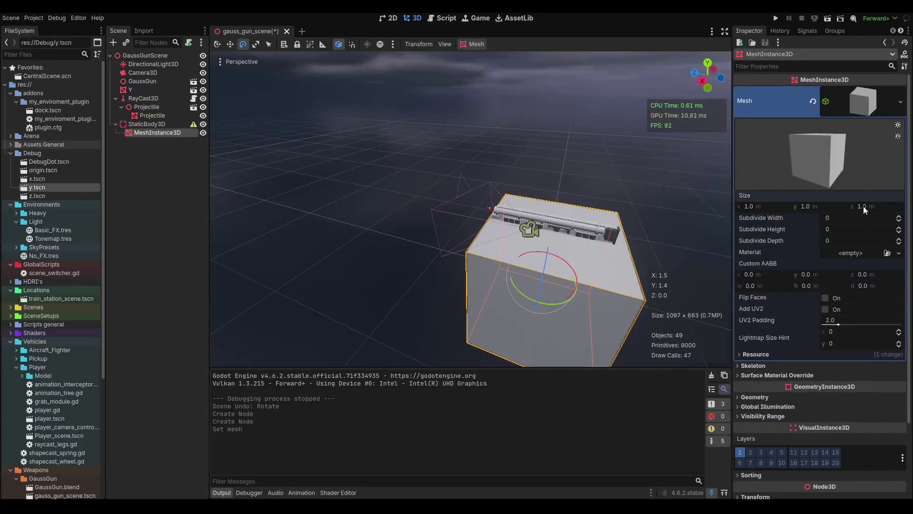
text(0.1)
key(Return)
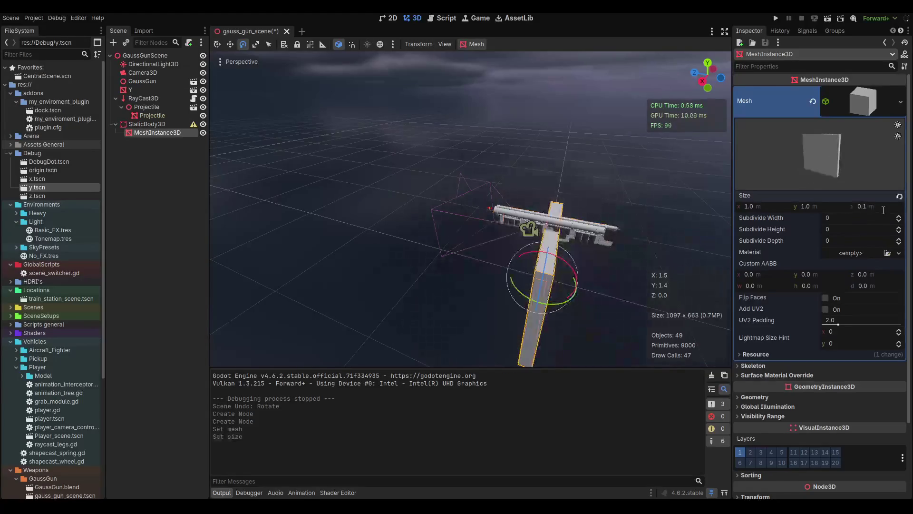
drag(533, 235, 506, 130)
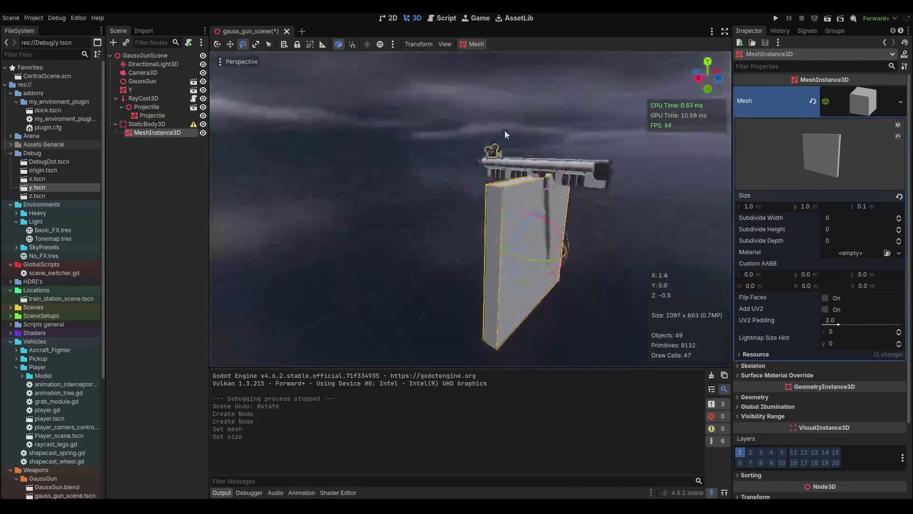
Quick Load the project's checker material onto the slab's BoxMesh
click(872, 252)
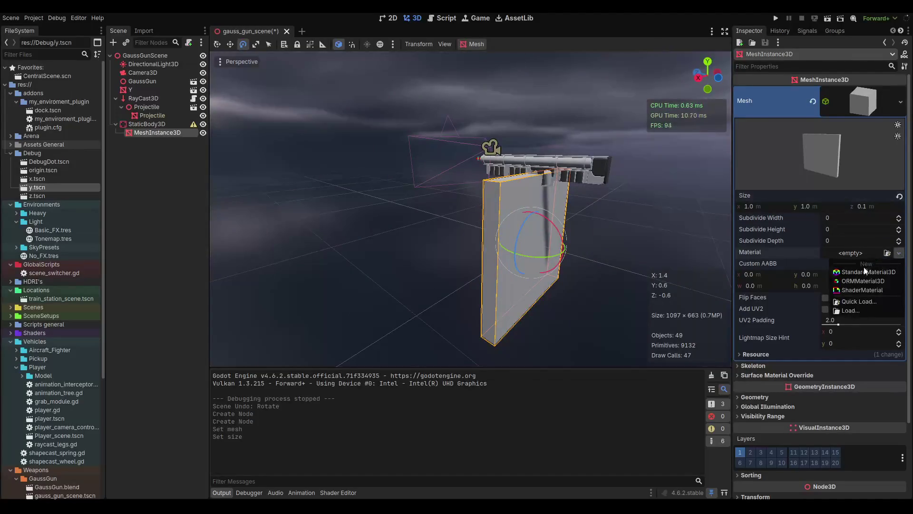
click(857, 301)
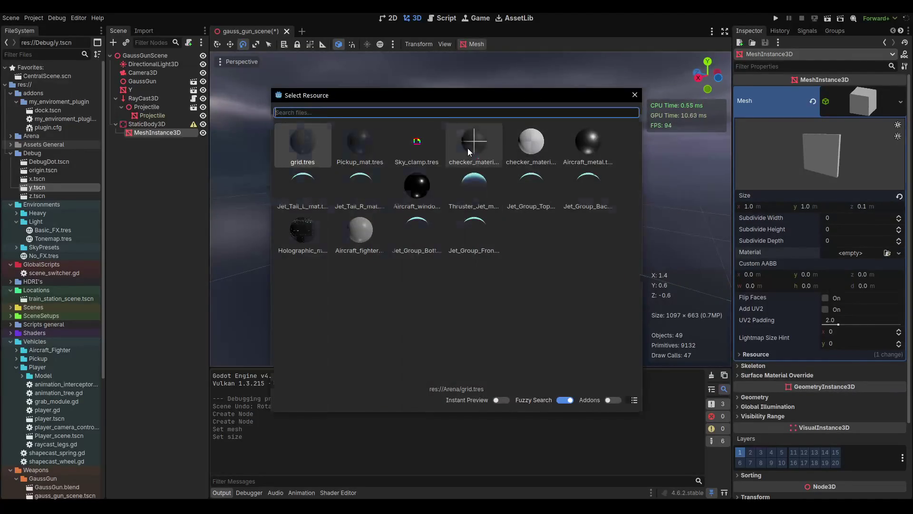
double_click(467, 147)
mouse_move(486, 185)
mouse_down()
mouse_move(453, 195)
mouse_move(518, 225)
mouse_move(597, 291)
mouse_up()
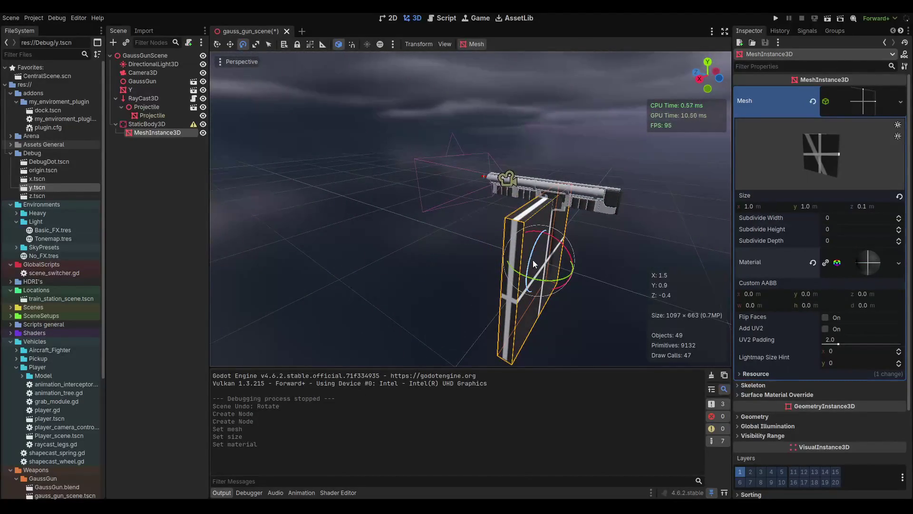
click(869, 107)
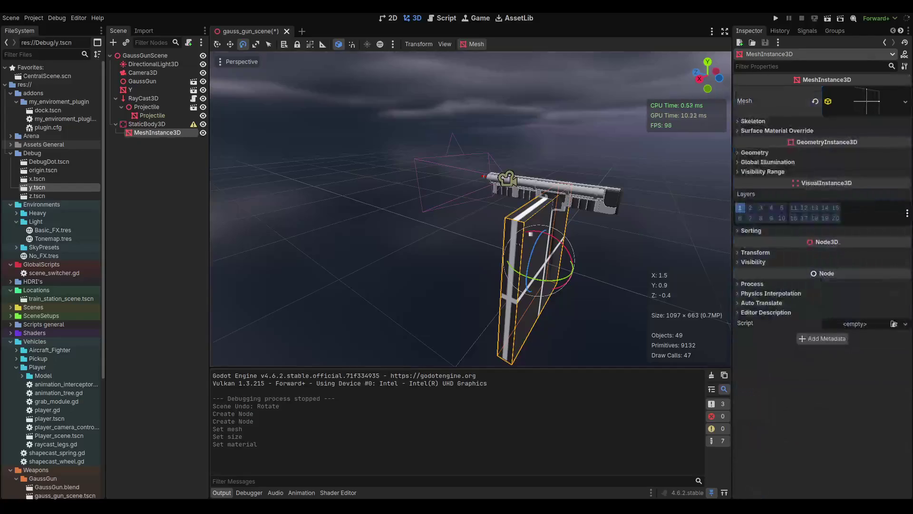
Switch to Move mode and lock the MeshInstance3D so it can't be picked
key(w)
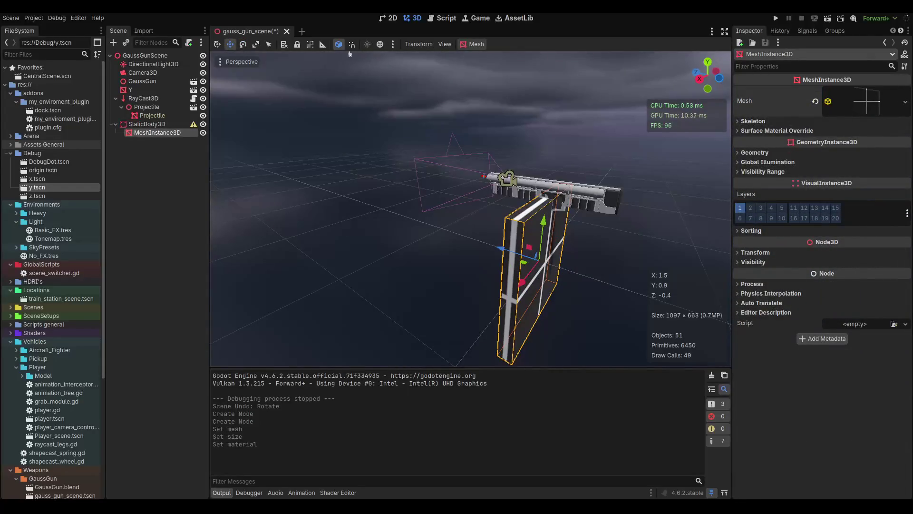
click(297, 43)
click(755, 253)
click(754, 254)
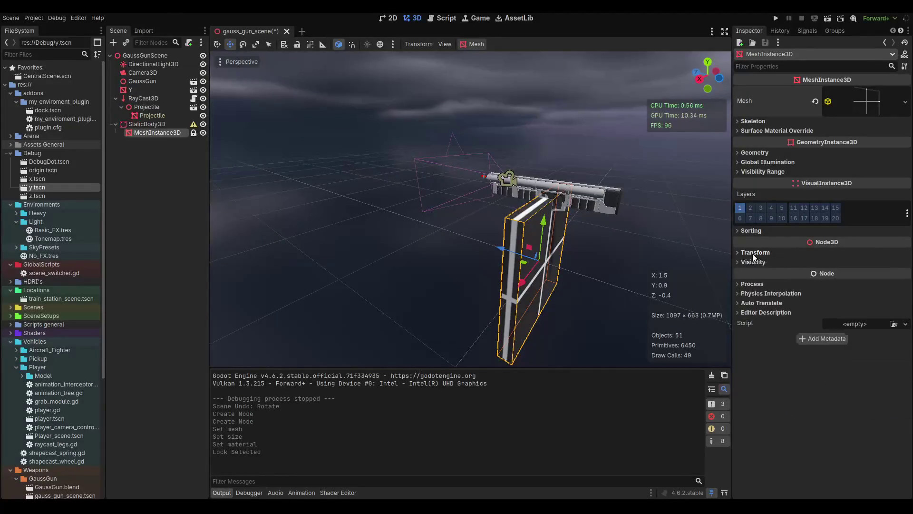
Move the StaticBody3D wall up and in front of the gun's muzzle, save, and run
click(156, 124)
scroll(571, 285, down, 3)
mouse_move(507, 254)
mouse_down()
mouse_move(376, 205)
mouse_move(375, 137)
mouse_up()
scroll(375, 181, up, 2)
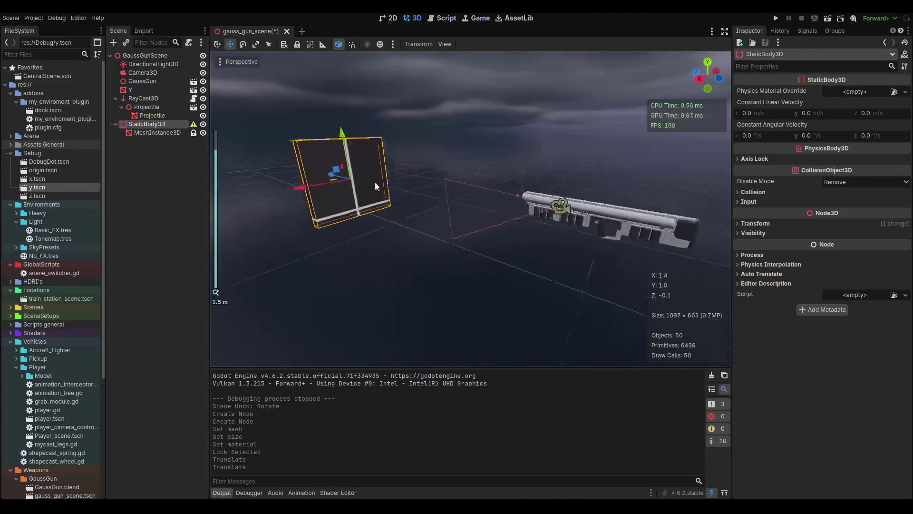
mouse_move(333, 193)
mouse_down()
mouse_move(335, 209)
mouse_move(444, 214)
mouse_move(449, 235)
mouse_move(466, 206)
mouse_move(446, 192)
mouse_up()
key(f)
key(ctrl+z)
key(ctrl+z)
key(ctrl+z)
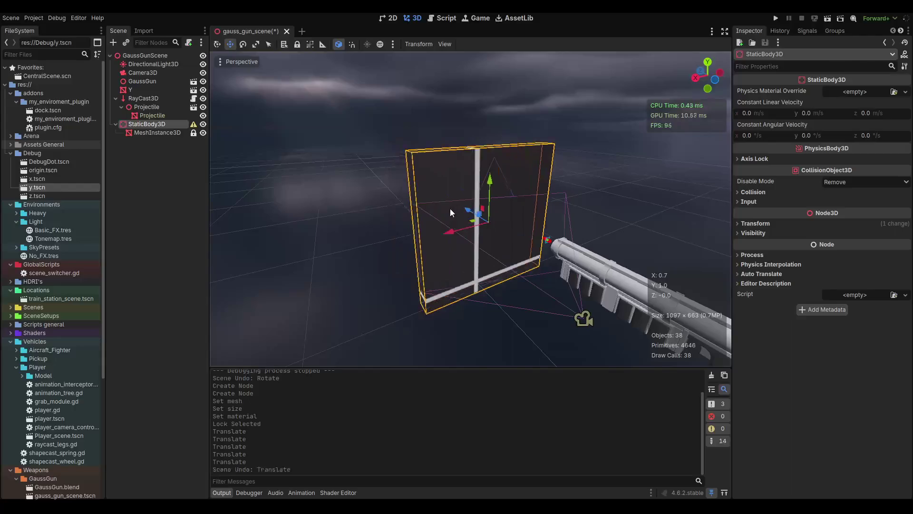
drag(405, 170, 399, 123)
drag(361, 166, 390, 168)
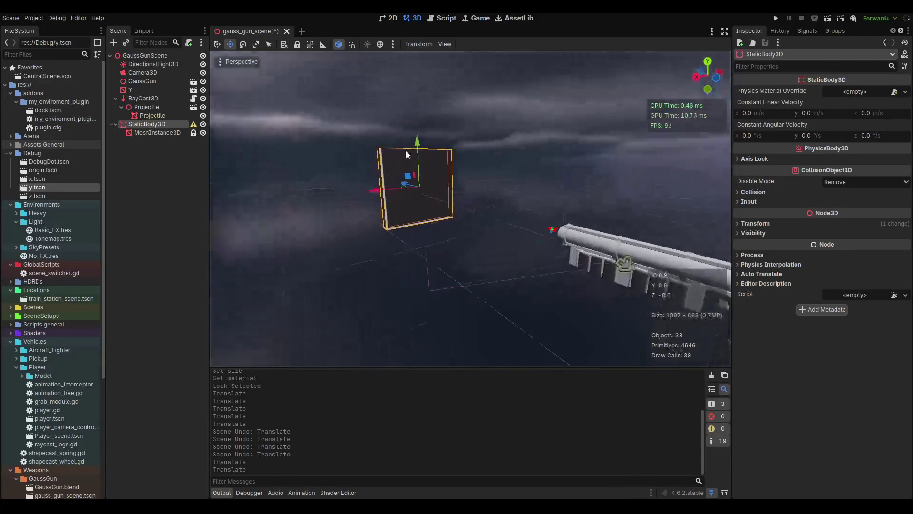
key(ctrl+s)
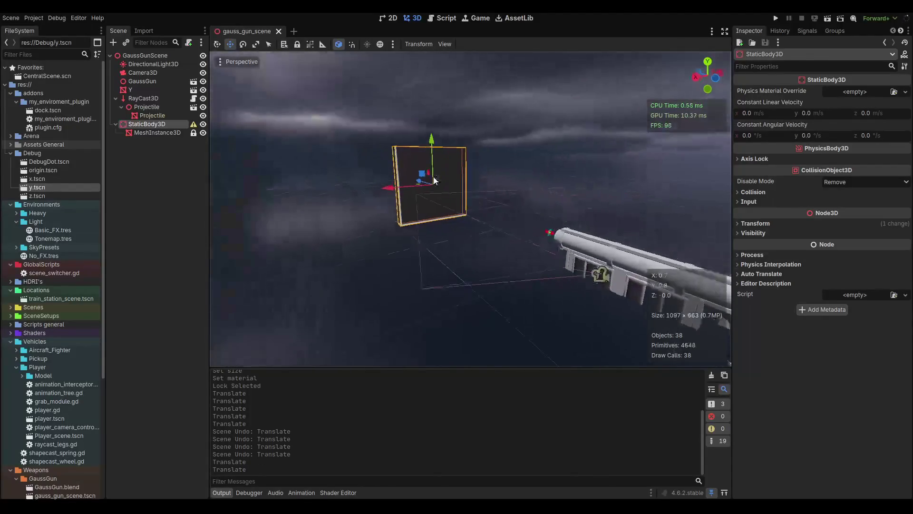
key(F6)
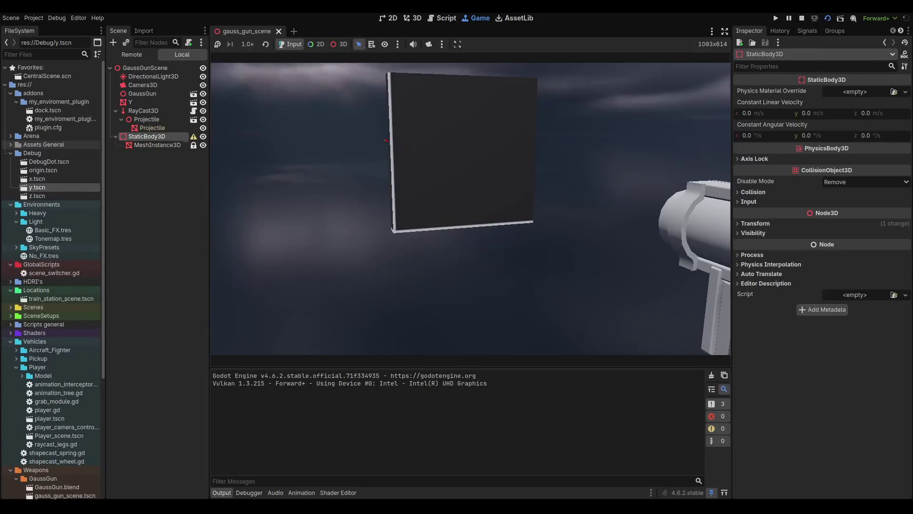
Slide the wall left along X, save and test-run the scene, then return to projectile.gd
key(F8)
mouse_move(451, 133)
mouse_down()
mouse_move(422, 133)
mouse_move(415, 153)
mouse_move(423, 160)
mouse_up()
scroll(481, 135, up, 3)
key(ctrl+s)
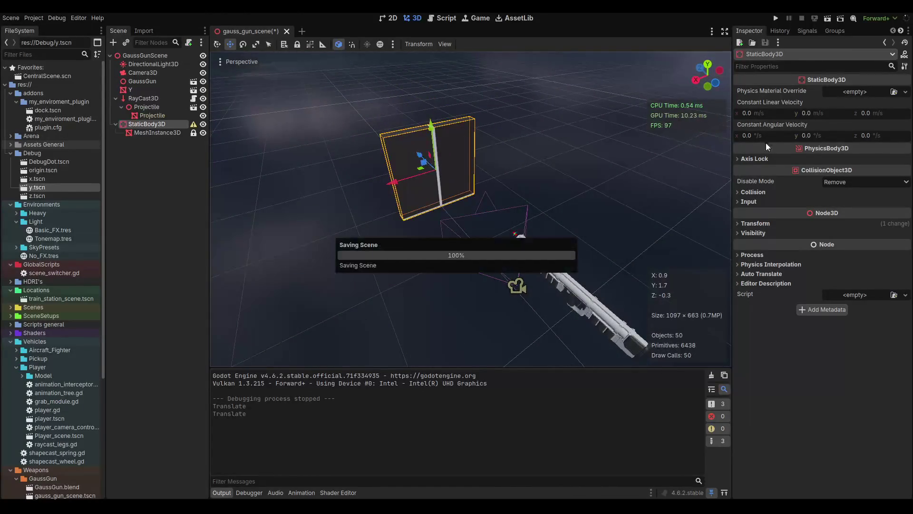
key(F6)
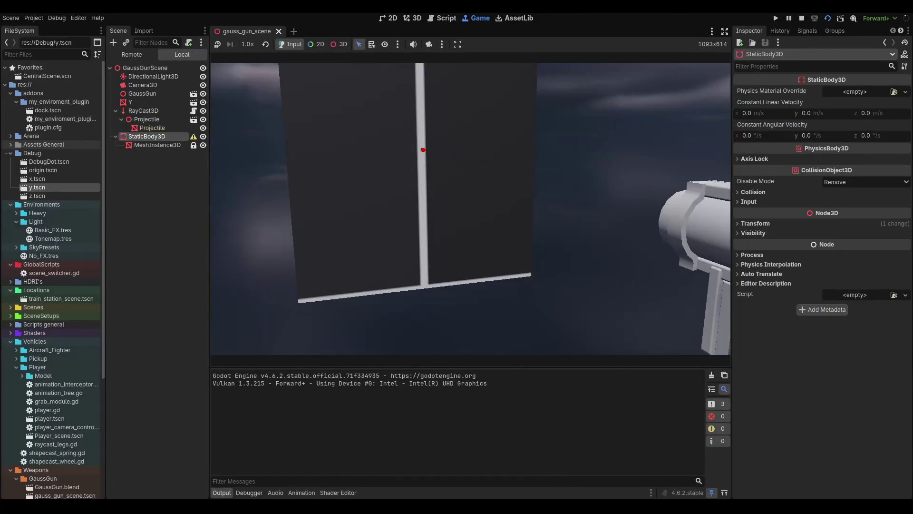
key(F8)
click(441, 20)
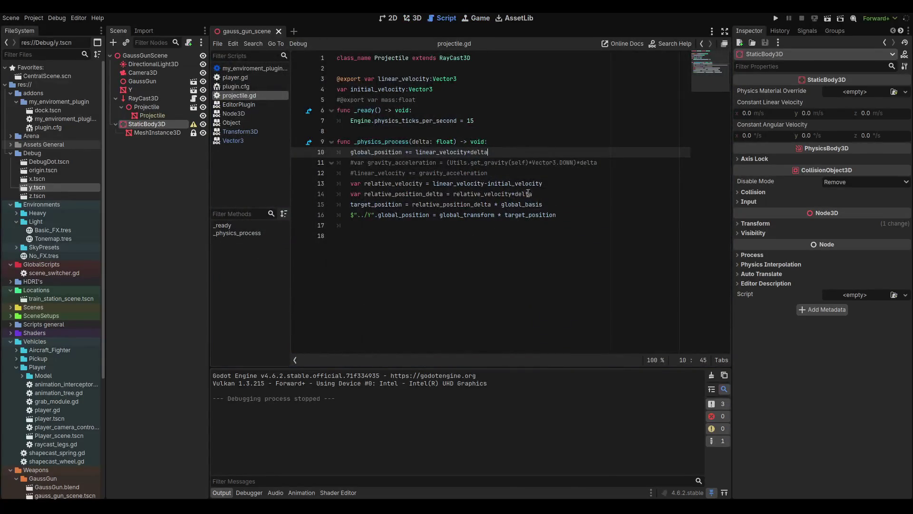
Add an 'if is_colliding():' line after line 16 of projectile.gd
click(596, 214)
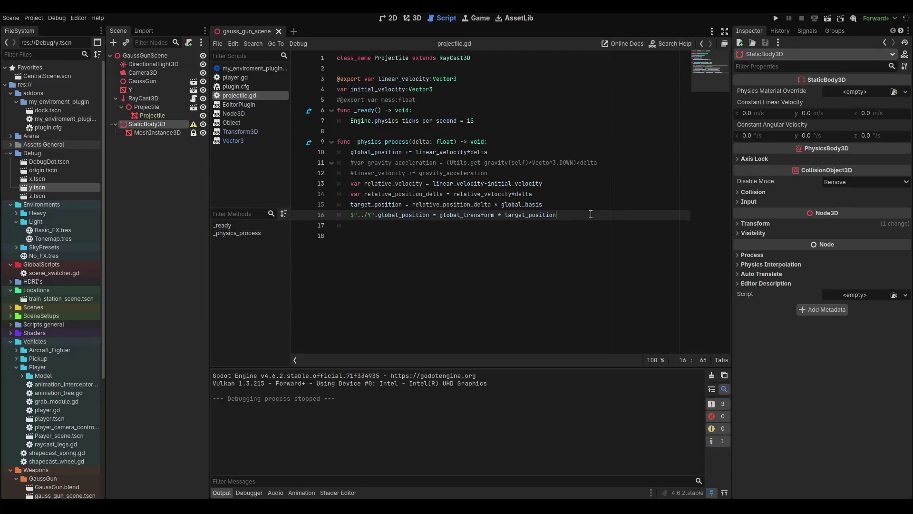
key(Return)
key(Return)
text(if iscol)
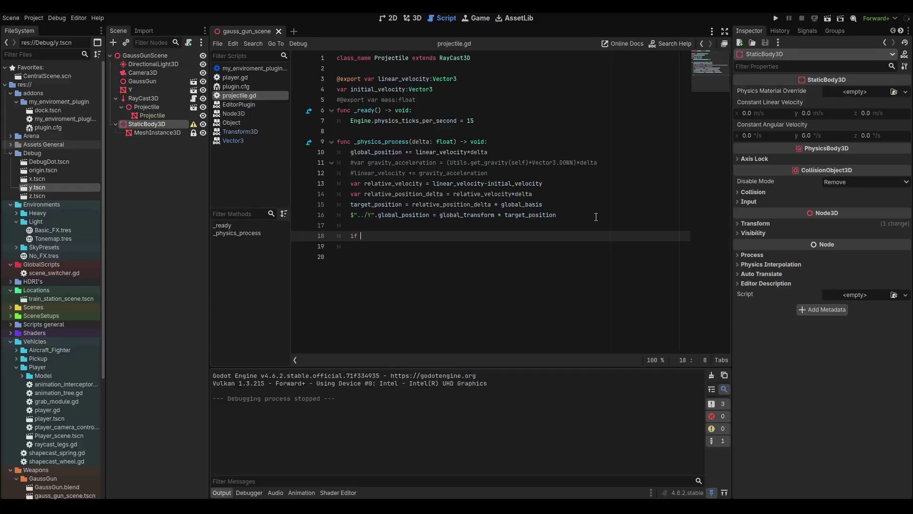
key(BackSpace)
key(BackSpace)
key(BackSpace)
text(disconnect()
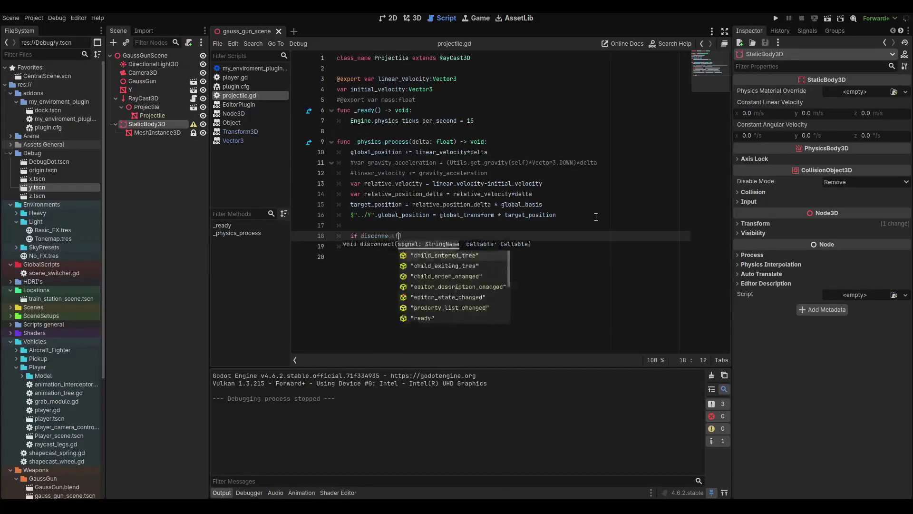
key(BackSpace)
key(BackSpace)
key(BackSpace)
text(is)
key(Return)
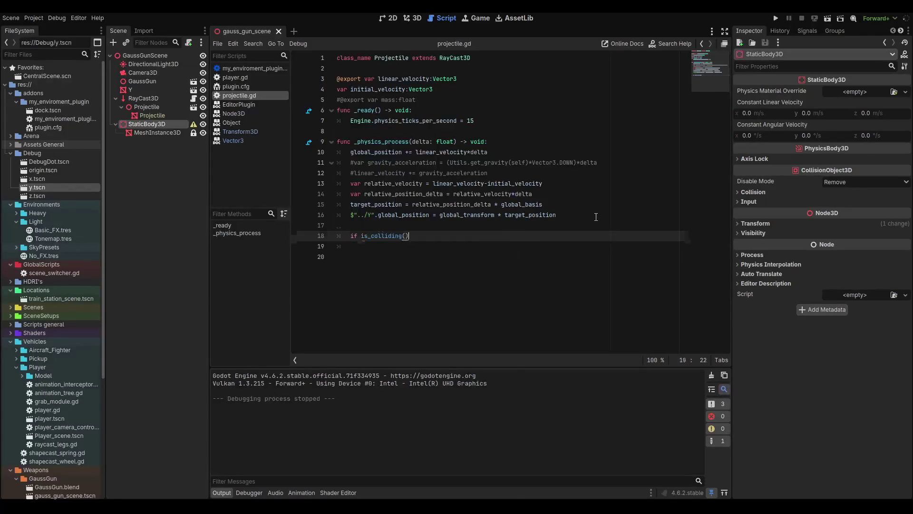
text(:)
Add print("HIT") inside the if block, save the script, and stop the game
key(Return)
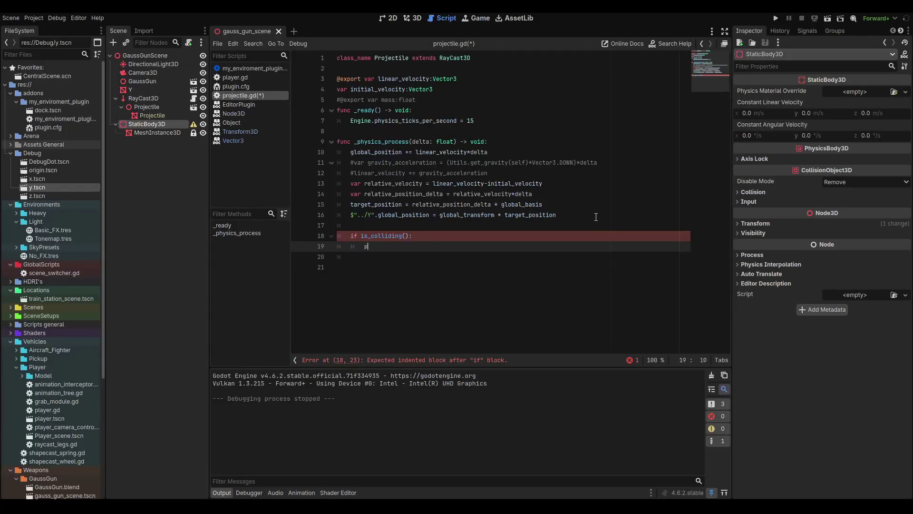
text(pr)
key(Return)
key(BackSpace)
key(BackSpace)
key(BackSpace)
text((")
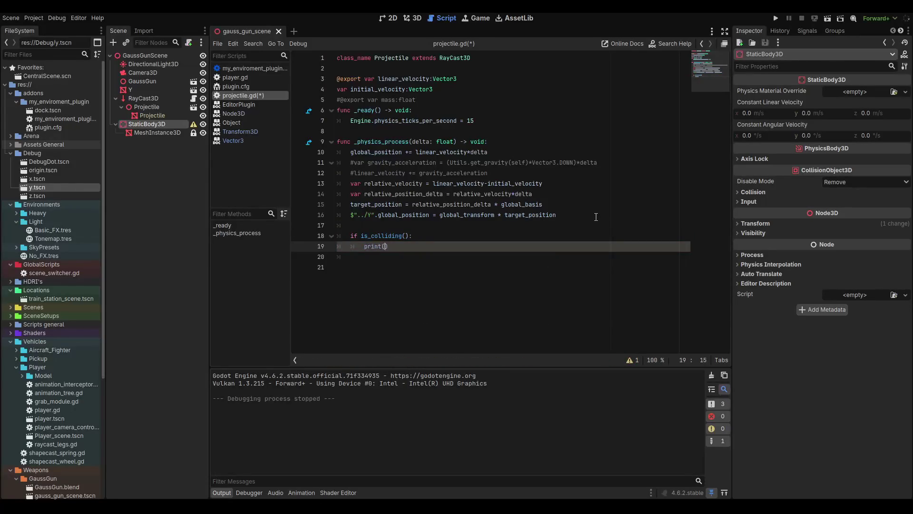
text(HIT)
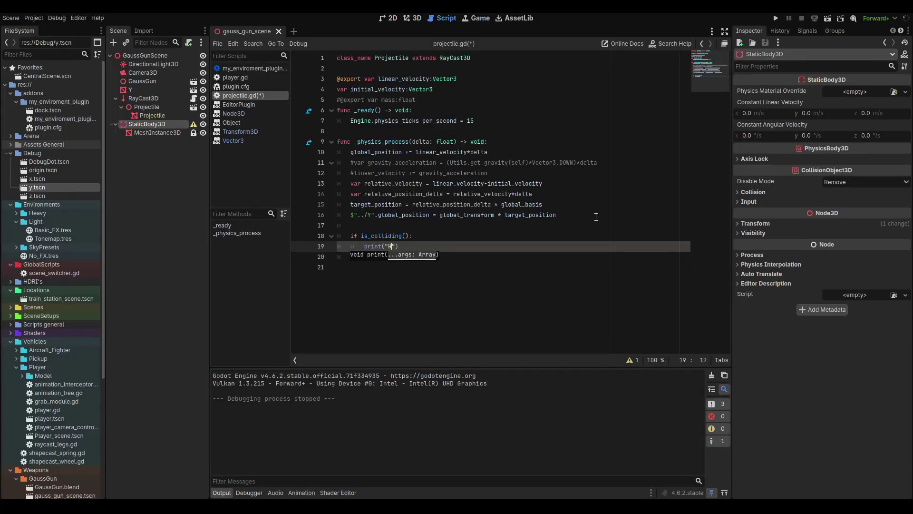
key(ctrl+s)
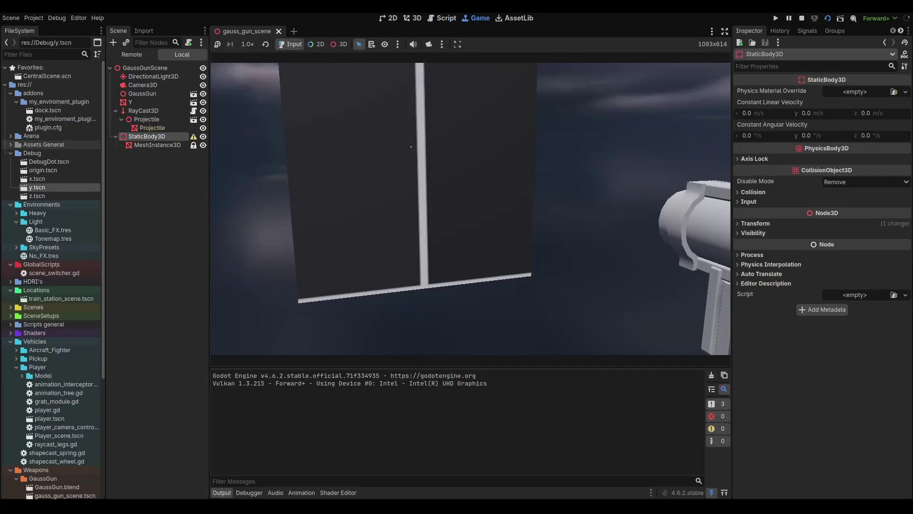
key(F8)
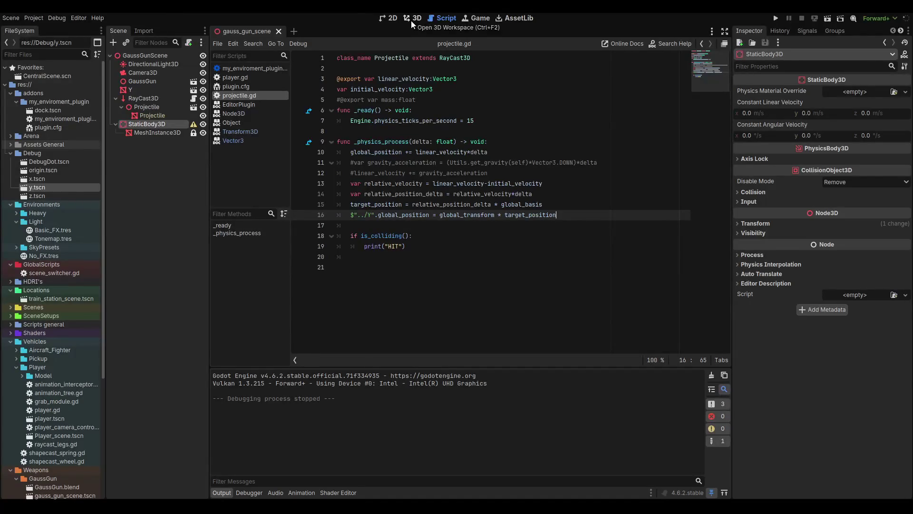
Create a sibling Bounding Box CollisionShape3D from the wall's MeshInstance3D
click(167, 132)
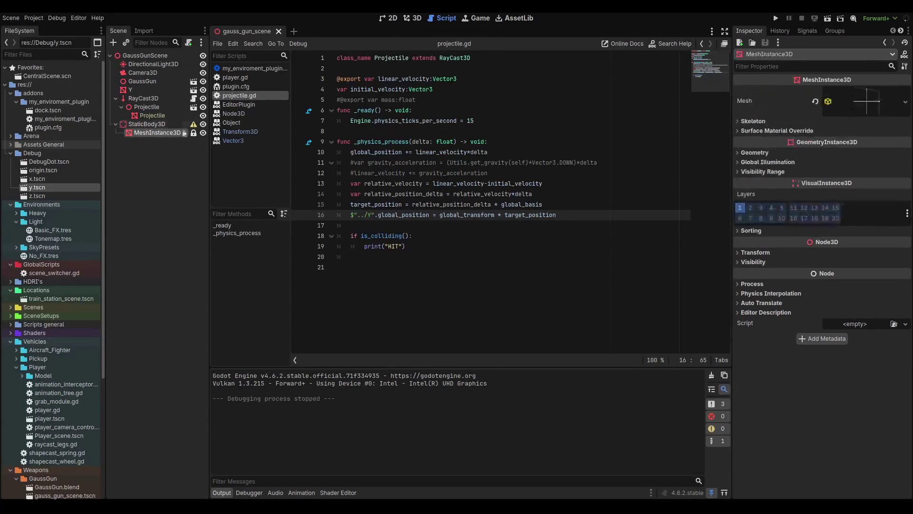
click(410, 19)
click(473, 44)
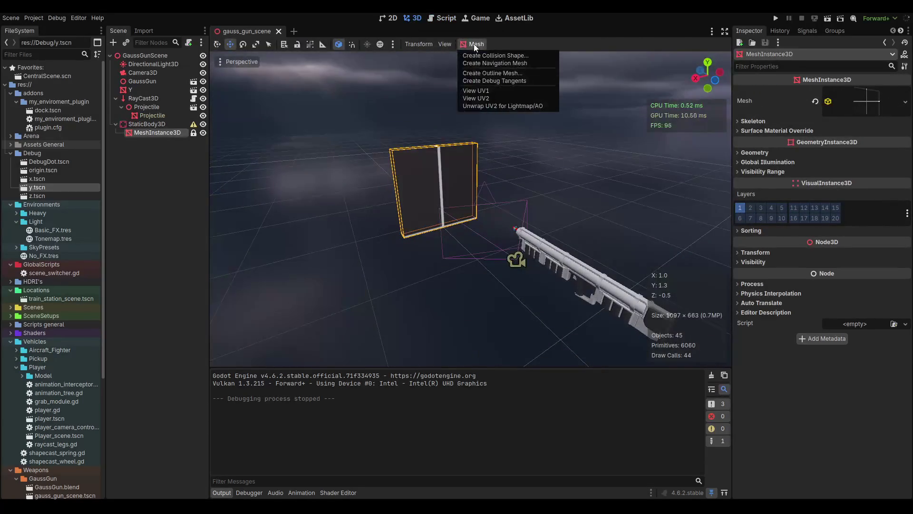
click(499, 56)
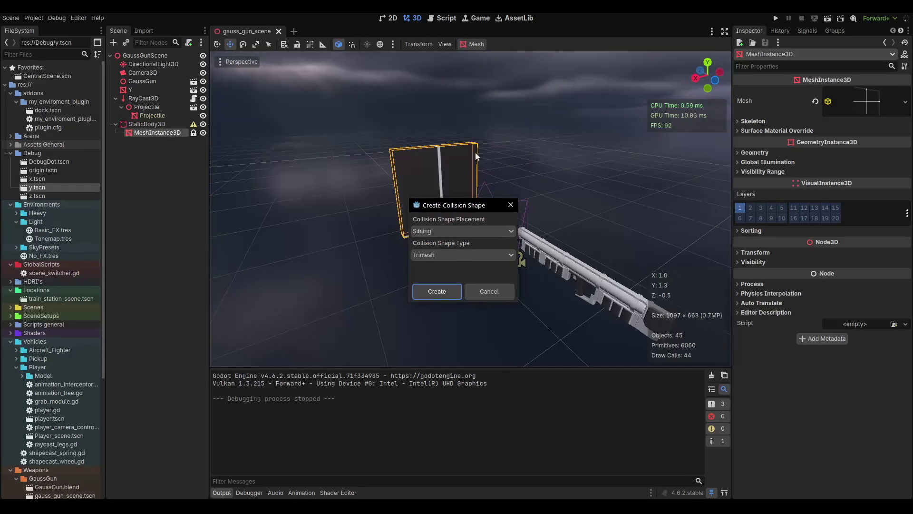
click(458, 256)
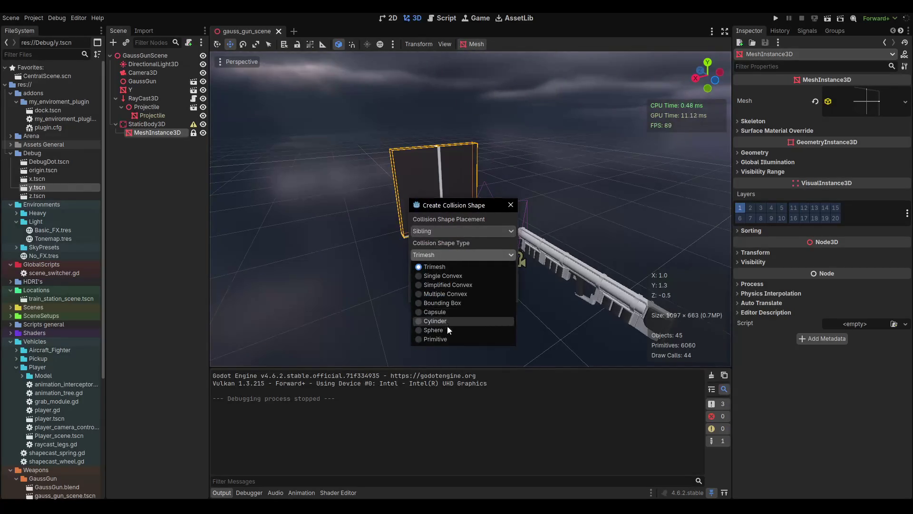
click(446, 303)
click(441, 290)
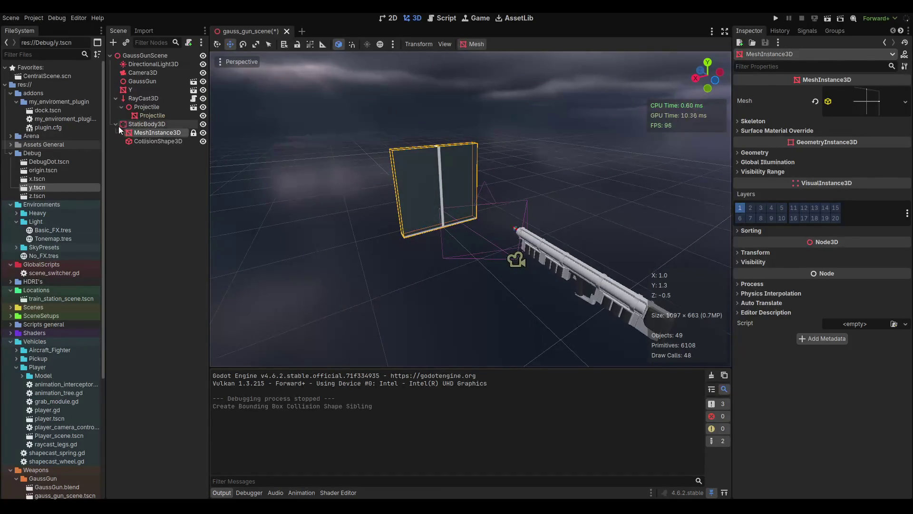
double_click(152, 141)
Lock the CollisionShape3D, select the StaticBody3D, and test-fire a shot at the wall
click(297, 45)
click(152, 133)
click(148, 124)
key(ctrl+s)
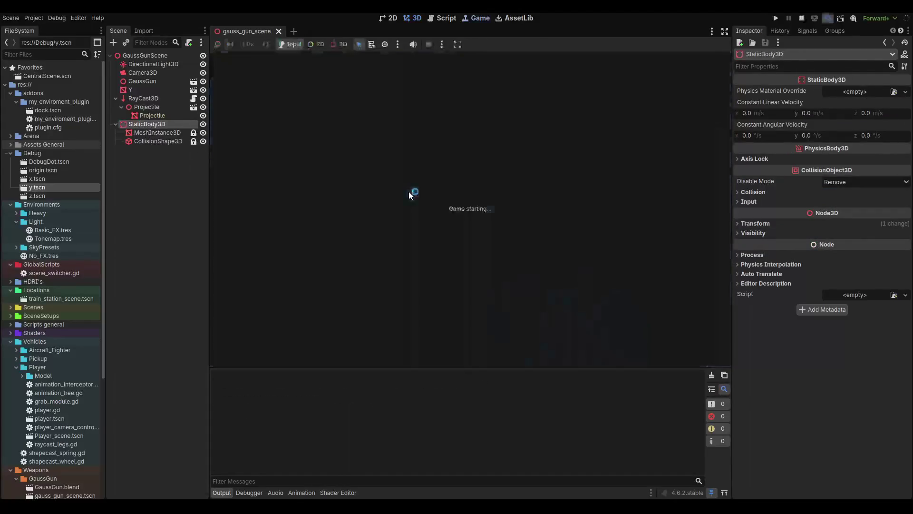
click(470, 209)
key(F8)
Add queue_free() on the line under print("HIT") in projectile.gd
click(440, 19)
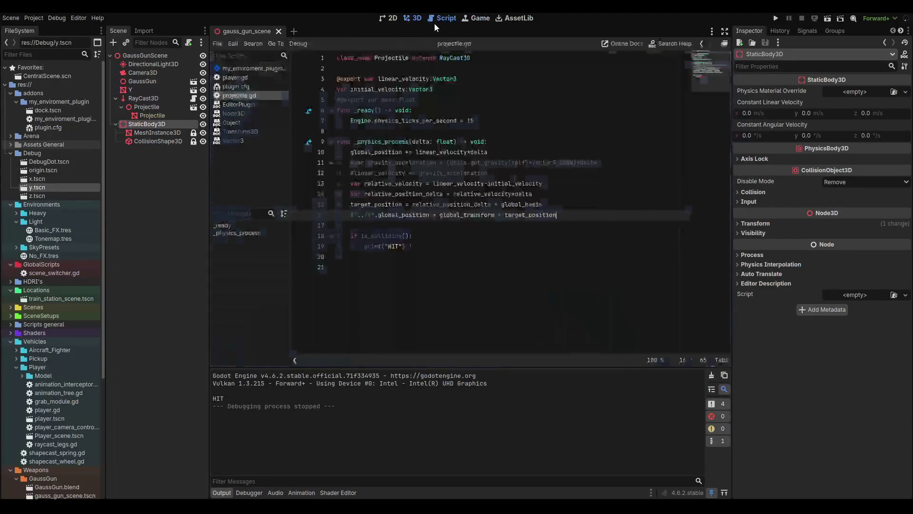
click(443, 247)
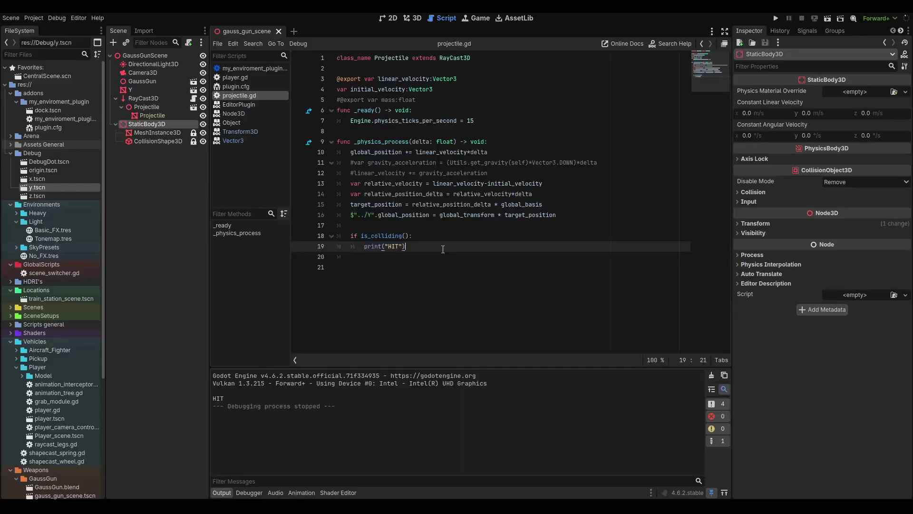
key(Return)
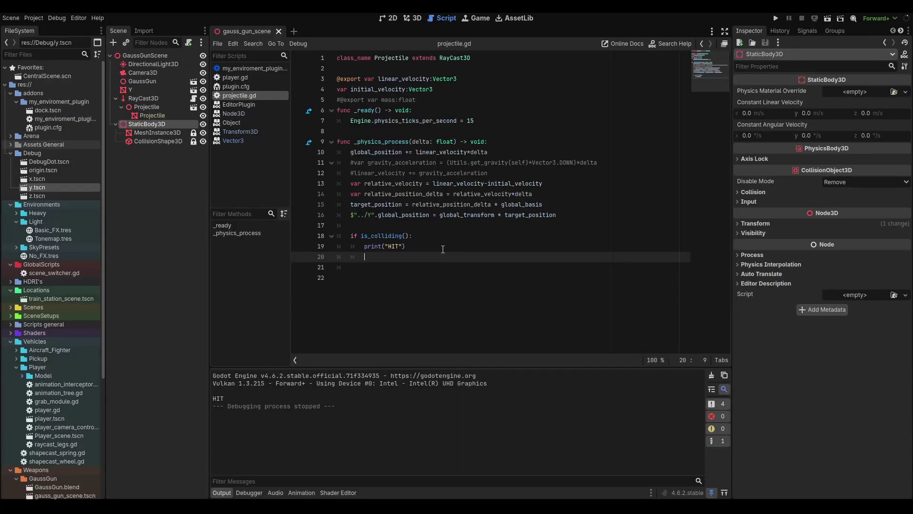
text(des)
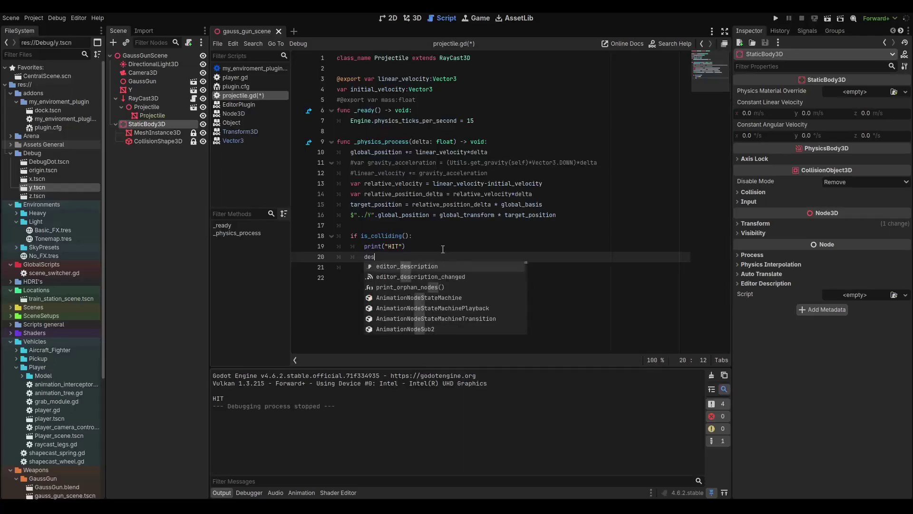
key(BackSpace)
key(BackSpace)
key(BackSpace)
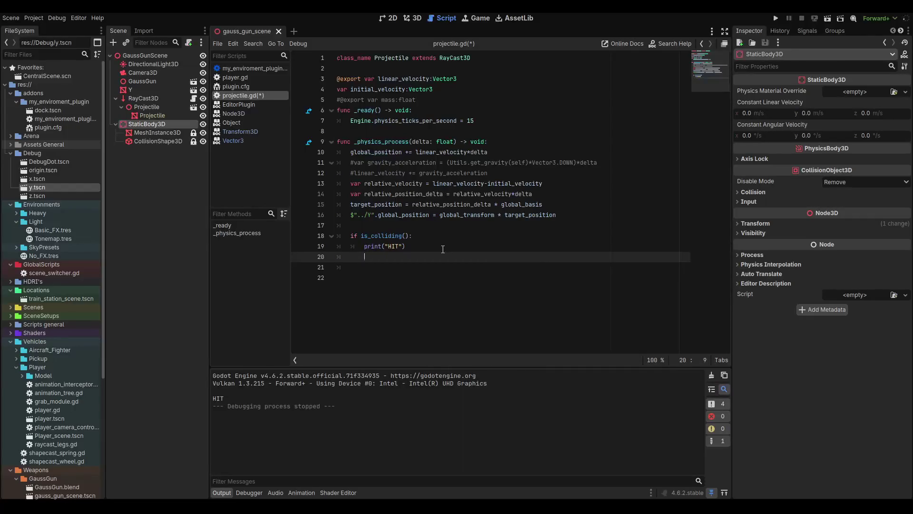
key(BackSpace)
key(Down)
key(BackSpace)
key(BackSpace)
key(Return)
text(destro)
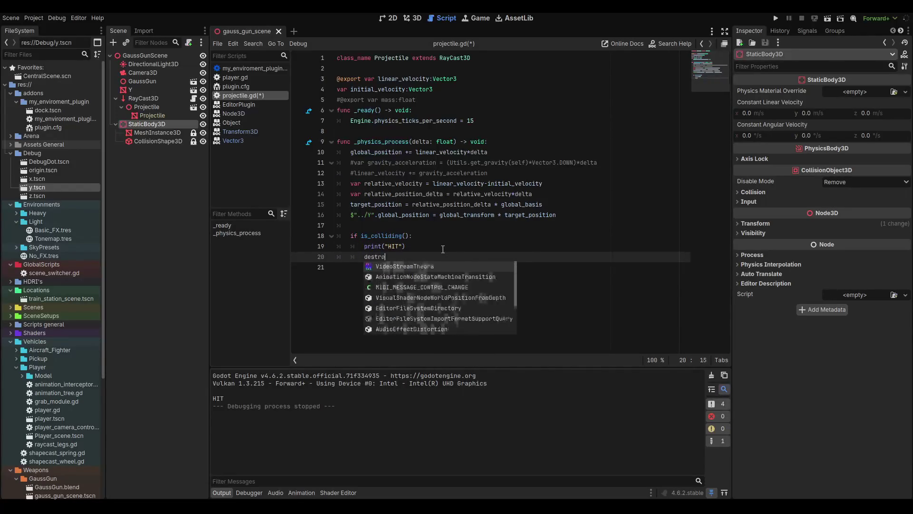
key(BackSpace)
key(BackSpace)
key(BackSpace)
text(q)
key(BackSpace)
key(BackSpace)
text(quev)
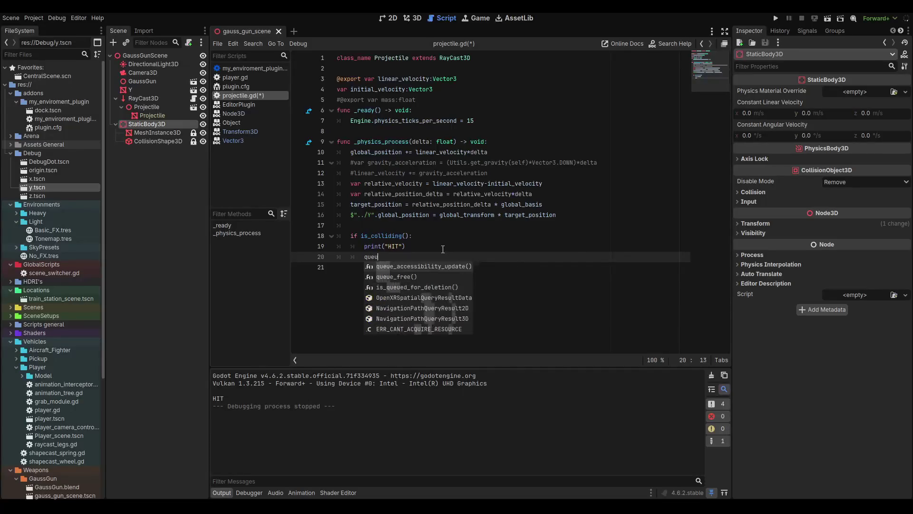
text(e)
key(Return)
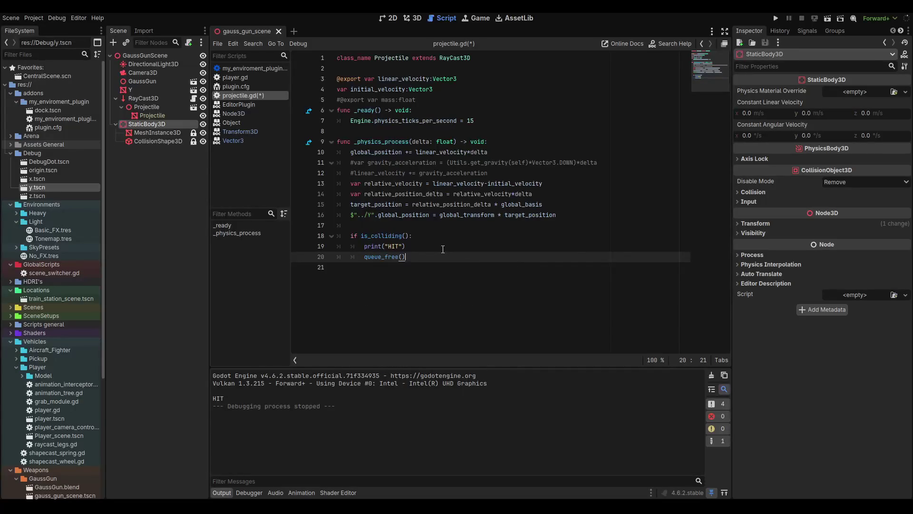
Read the queue_free documentation, return to the script, and run the scene again
ctrl+click(382, 256)
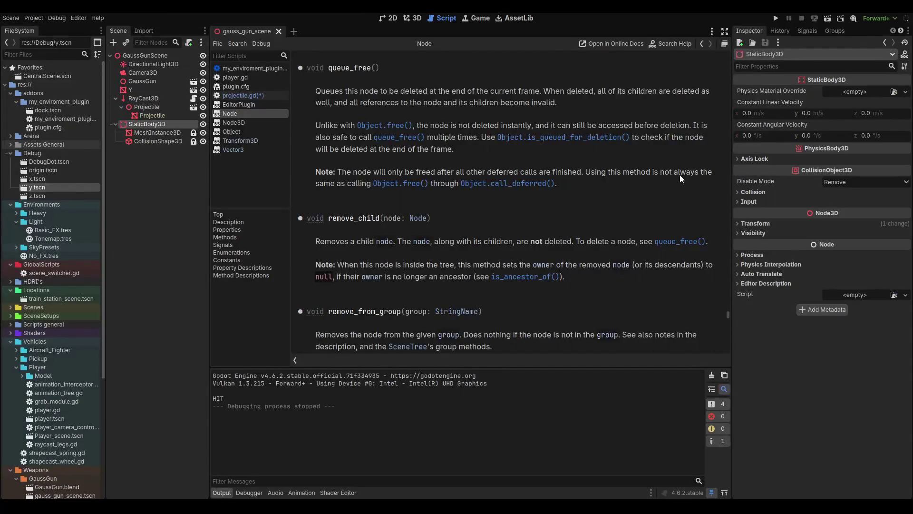
click(241, 95)
key(ctrl+z)
key(ctrl+z)
key(F6)
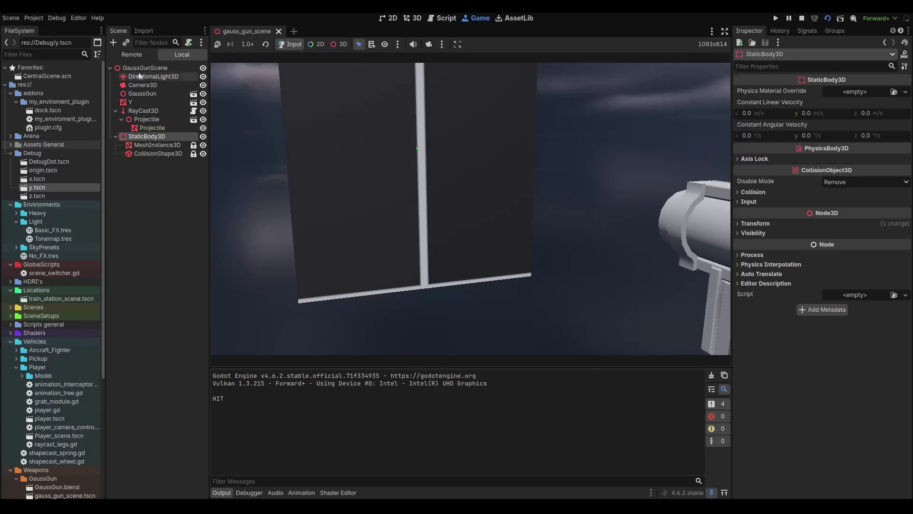
Browse the Remote scene tree, expanding GaussGunScene and GaussGun, then stop the game
click(121, 52)
click(115, 85)
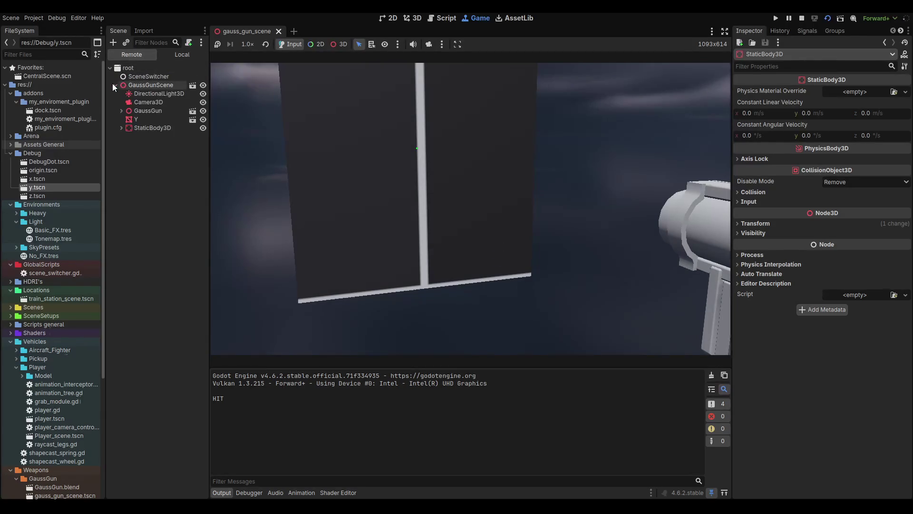
click(122, 110)
click(121, 110)
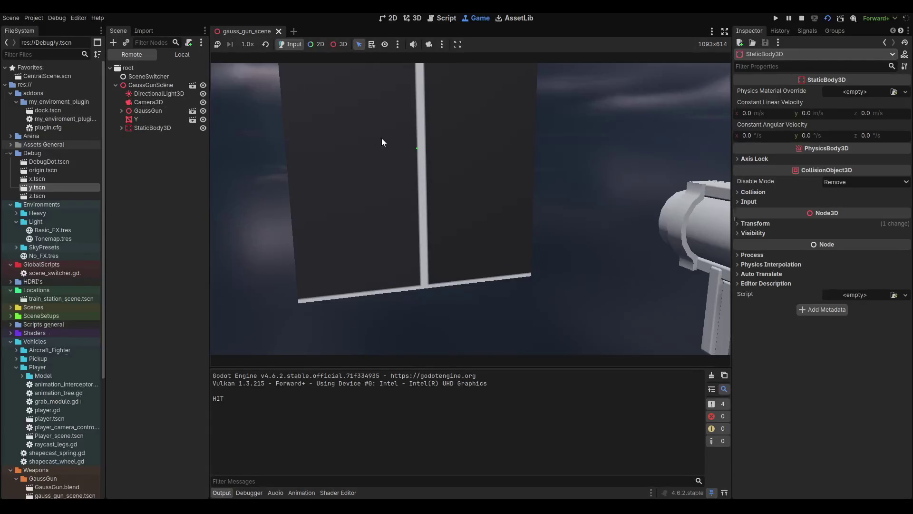
click(122, 111)
click(122, 110)
key(F8)
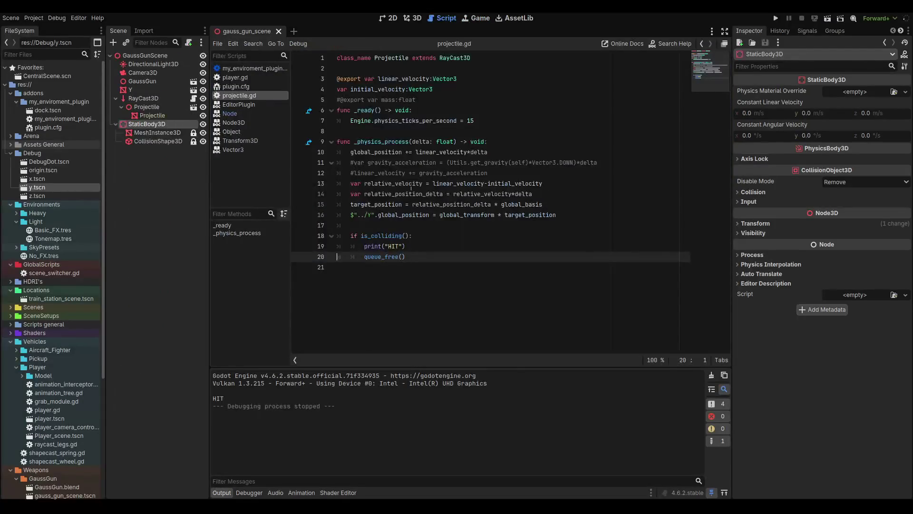
In the 3D view, rename the RayCast3D node to RaycastProjectile, then run the scene
click(419, 21)
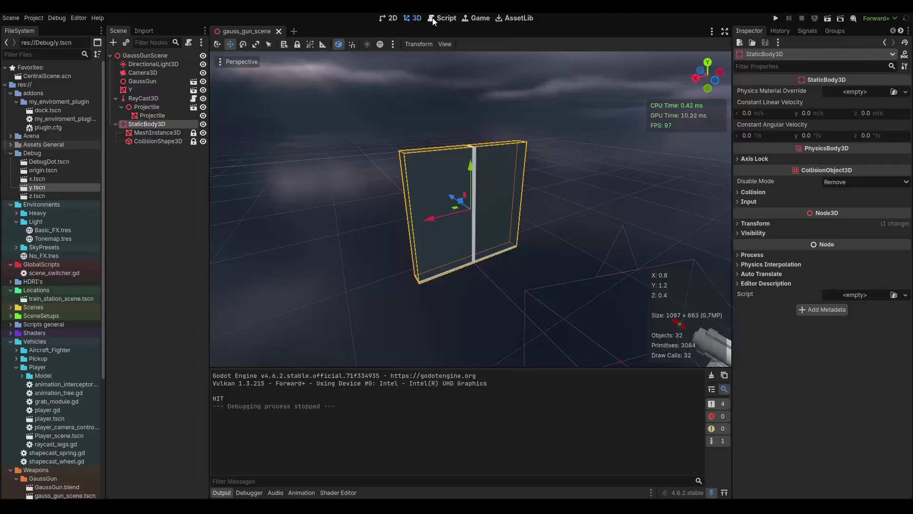
click(433, 20)
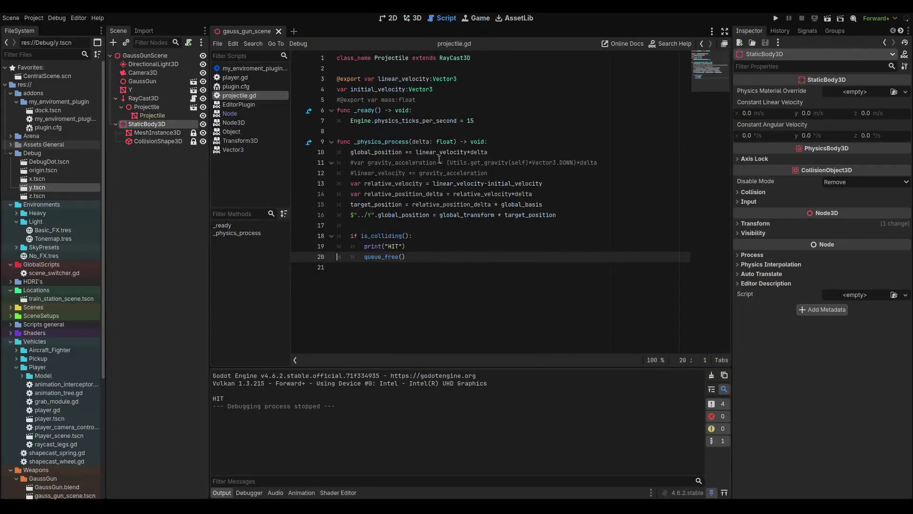
click(421, 19)
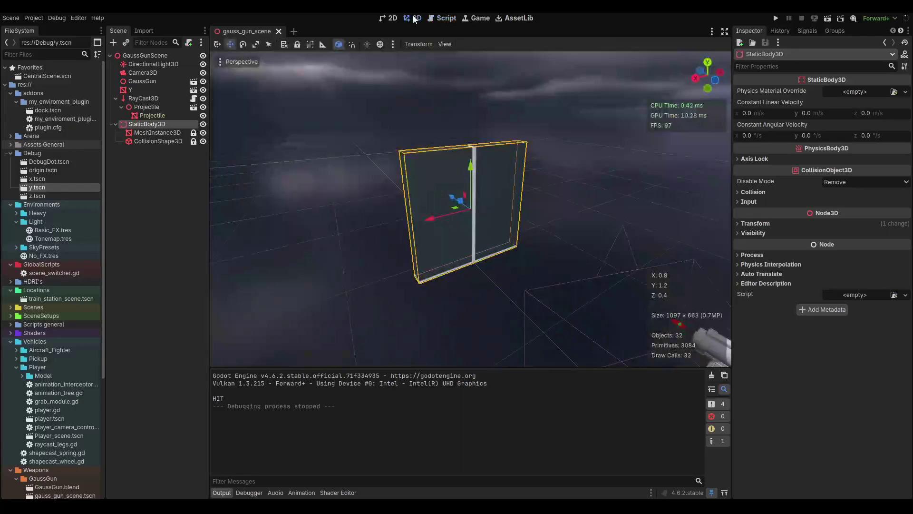
click(150, 98)
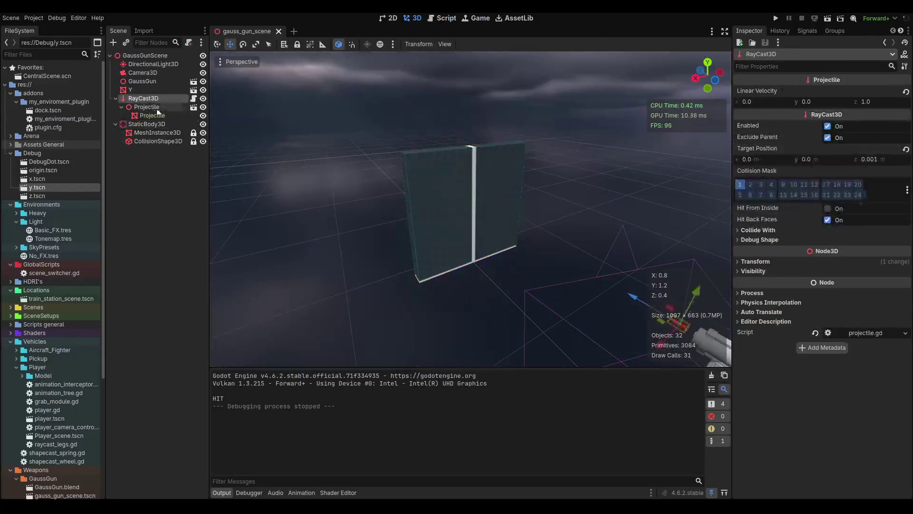
text(Pro)
key(BackSpace)
key(BackSpace)
key(BackSpace)
text(Ray)
text(ile)
key(Return)
key(F6)
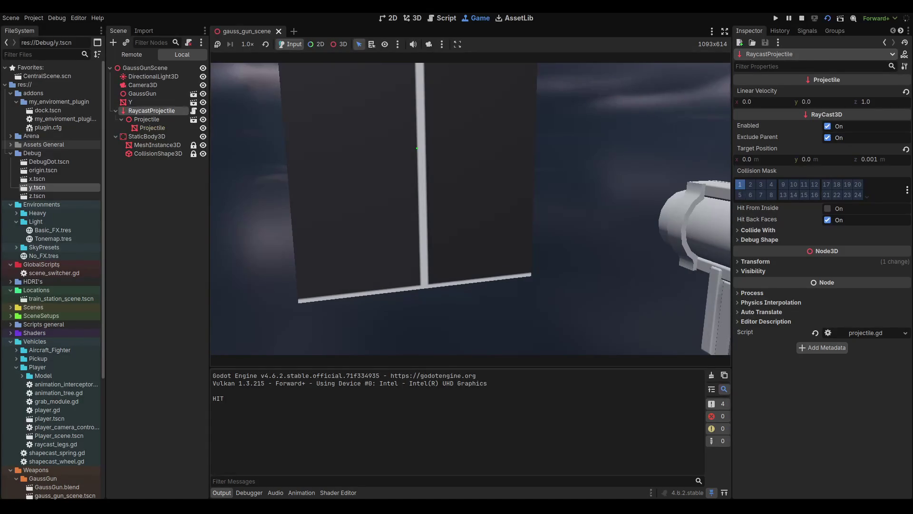
Set the RaycastProjectile's Linear Velocity x to 0.1 and test-run the scene
key(F8)
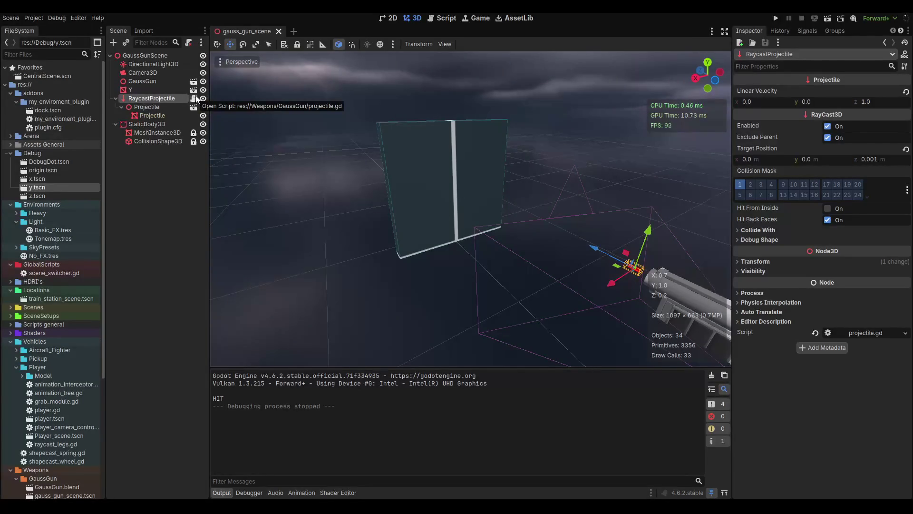
click(840, 101)
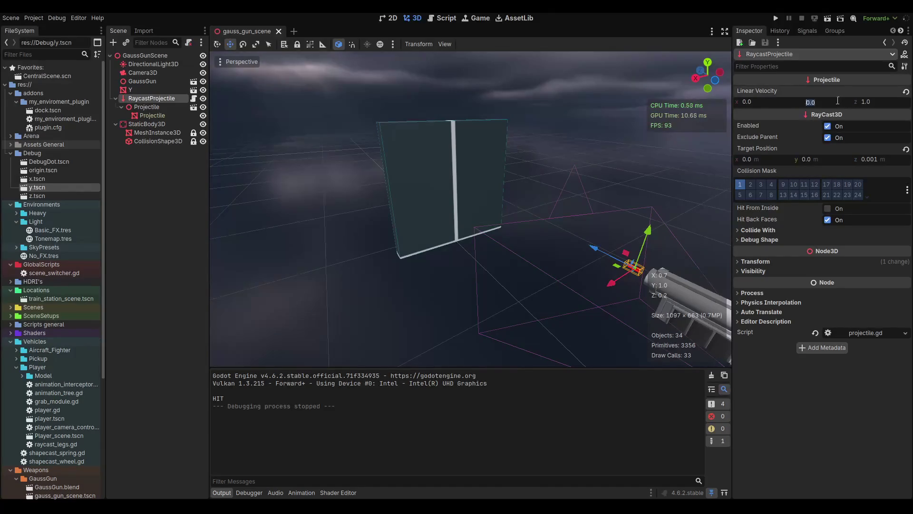
key(Return)
key(Return)
click(762, 106)
text(0.1)
key(Return)
key(F6)
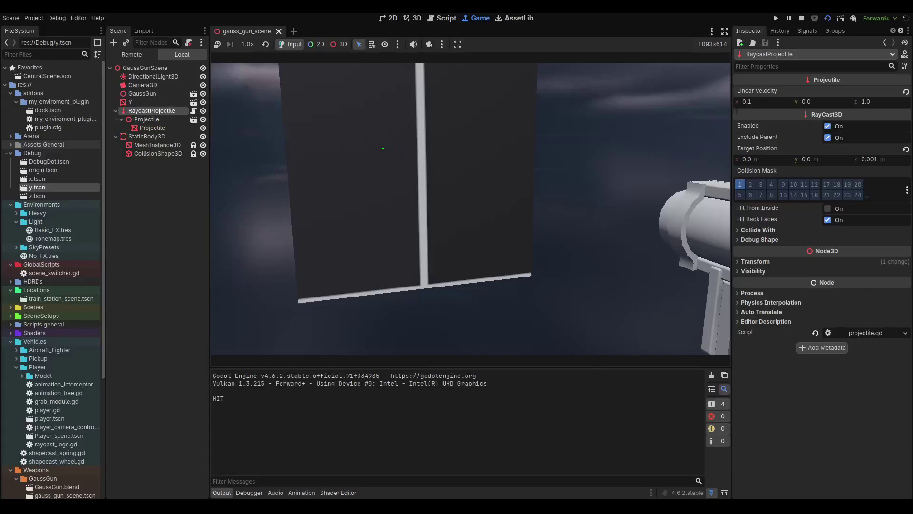
Change Linear Velocity x to 0.2, run again, and orbit to a top-down view
key(BackSpace)
text(2)
key(Return)
key(F6)
mouse_move(546, 167)
mouse_down()
mouse_move(485, 224)
mouse_move(488, 261)
mouse_move(494, 222)
mouse_up()
scroll(488, 261, up, 2)
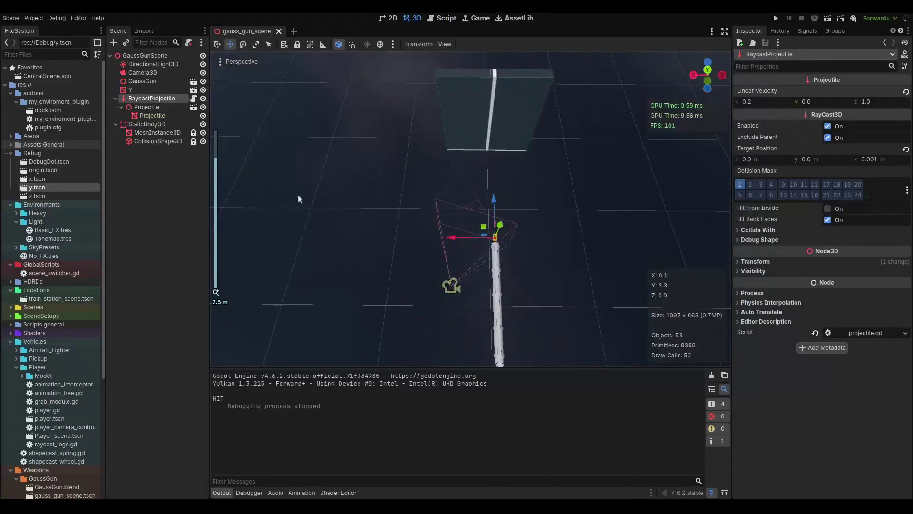
Duplicate Camera3D into Camera3D2 and drag the copy upward in the viewport
click(141, 72)
key(ctrl+d)
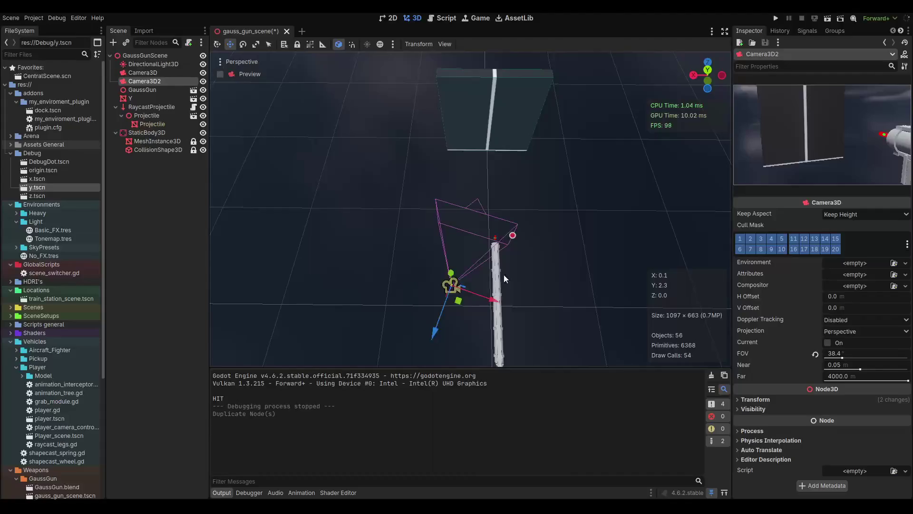
key(g)
click(461, 90)
mouse_move(461, 90)
mouse_down()
mouse_move(451, 199)
mouse_move(390, 227)
mouse_up()
mouse_move(302, 221)
mouse_down()
mouse_move(368, 147)
mouse_move(361, 107)
mouse_move(386, 198)
mouse_move(387, 181)
mouse_up()
scroll(370, 143, down, 2)
scroll(372, 159, up, 2)
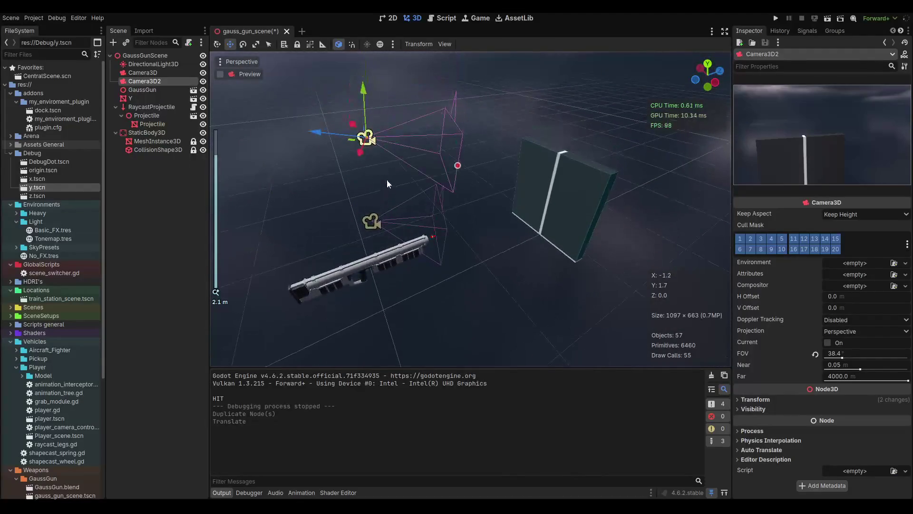
Reset Camera3D2's position and rotation to zero, undoing several trial tilts
click(775, 399)
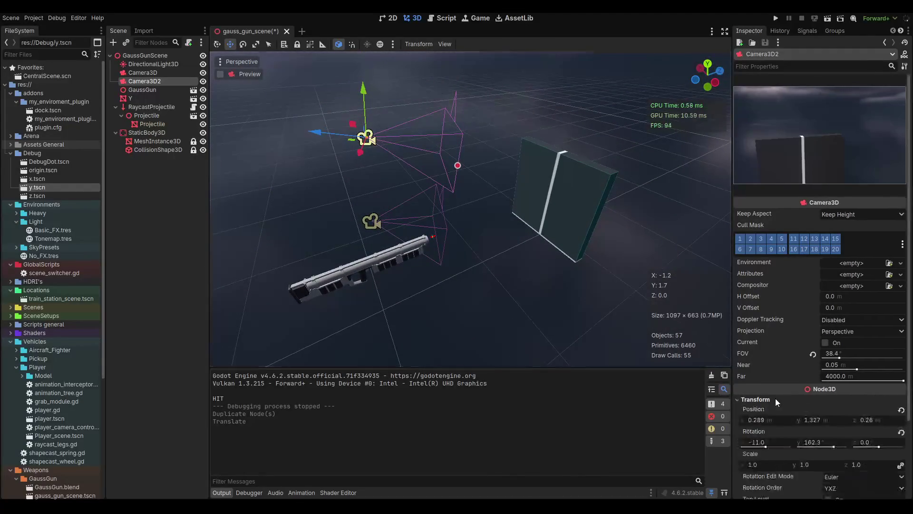
click(901, 421)
click(901, 433)
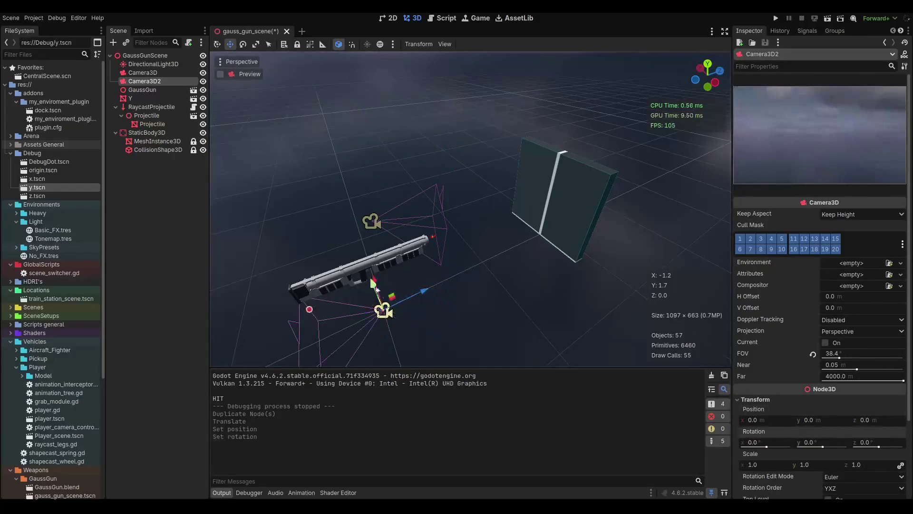
drag(820, 443, 894, 447)
key(ctrl+z)
drag(823, 448, 837, 447)
key(ctrl+z)
drag(766, 446, 772, 450)
key(ctrl+z)
mouse_move(878, 446)
mouse_down()
mouse_move(825, 445)
mouse_move(835, 445)
mouse_up()
key(ctrl+z)
key(ctrl+z)
Set Camera3D2's X rotation to -90 so it points straight down
mouse_move(428, 214)
mouse_down()
mouse_move(451, 195)
mouse_move(700, 406)
mouse_up()
mouse_move(766, 448)
mouse_down()
mouse_move(783, 446)
mouse_move(762, 448)
mouse_up()
click(767, 442)
text(-90)
key(Return)
drag(408, 233, 409, 271)
Set Camera3D2's Y rotation to 180
drag(823, 446, 835, 450)
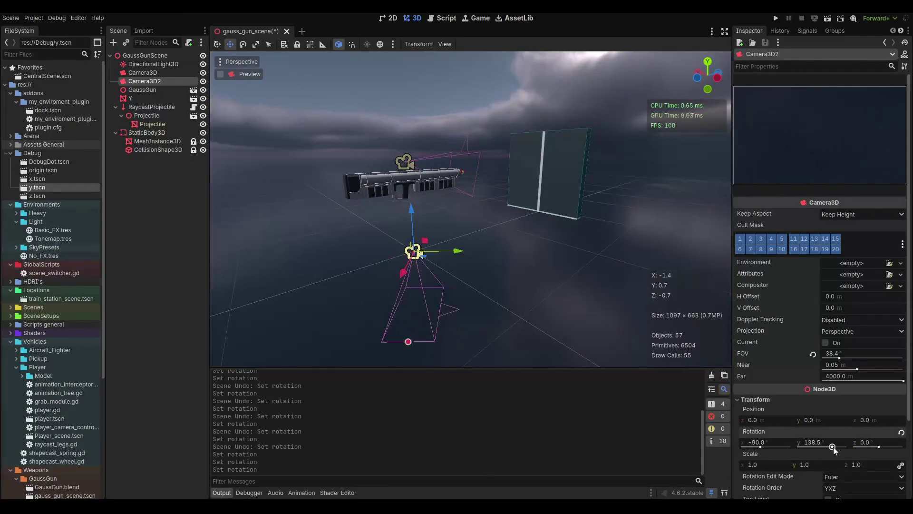
click(824, 441)
text(17)
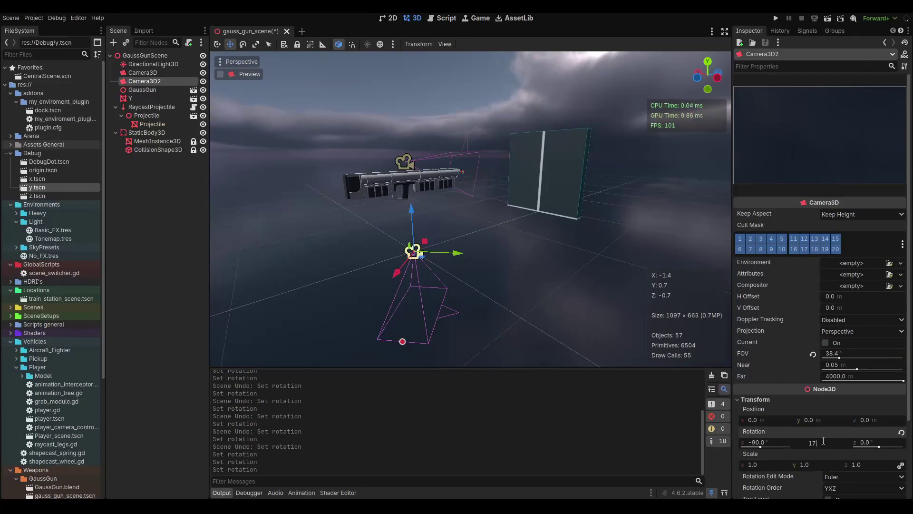
text(0)
key(Return)
click(825, 441)
text(180)
key(Return)
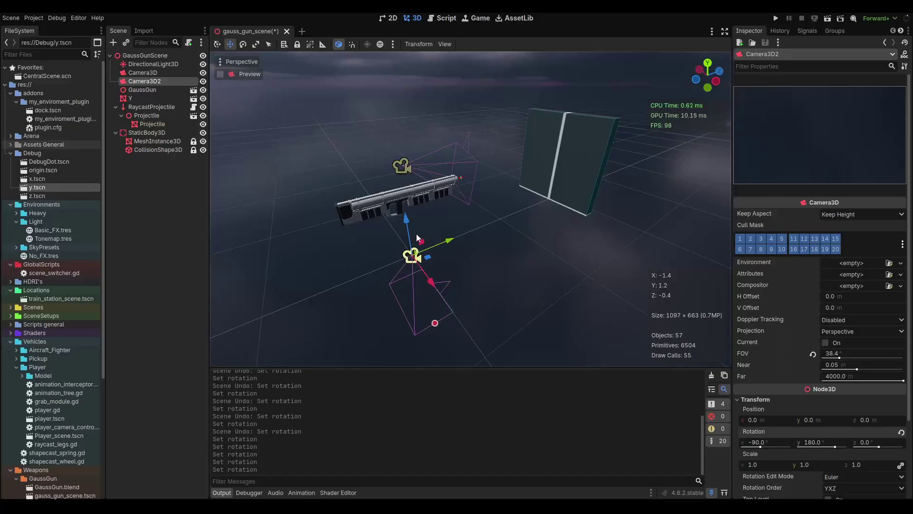
Raise Camera3D2 to y 2.404 above the gun and wall, then run the scene
mouse_move(420, 250)
mouse_down()
mouse_move(442, 153)
mouse_move(493, 69)
mouse_move(478, 34)
mouse_move(501, 164)
mouse_up()
scroll(501, 164, down, 3)
mouse_move(430, 162)
mouse_down()
mouse_move(464, 85)
mouse_move(465, 54)
mouse_move(472, 60)
mouse_up()
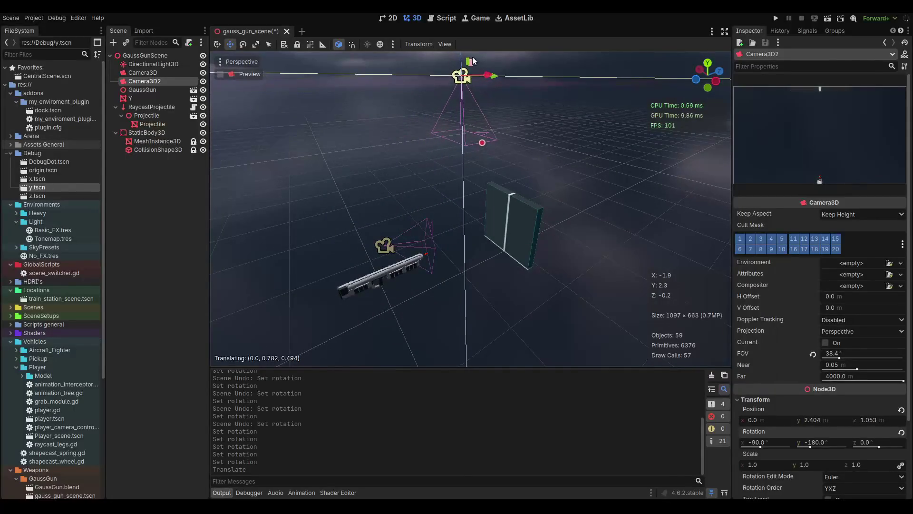
key(F6)
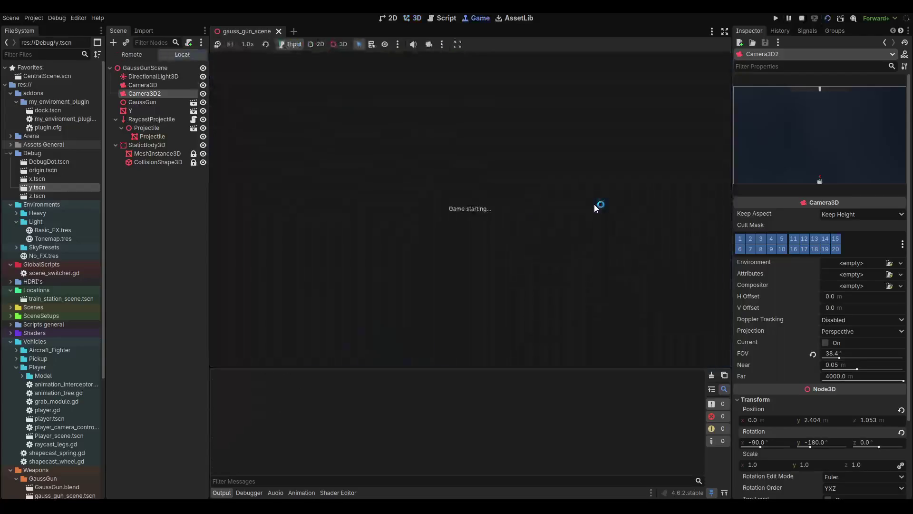
Mark Camera3D2 as Current, test-run the top-down view, then return to projectile.gd
key(F8)
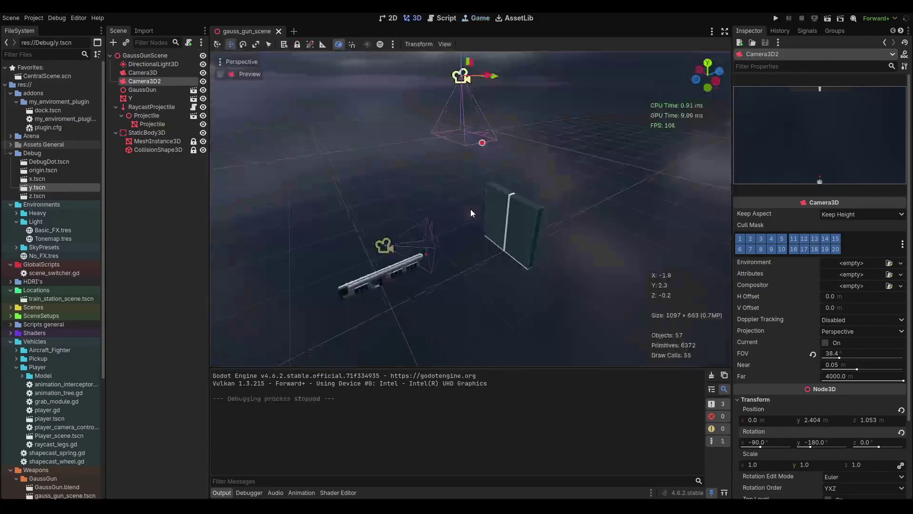
click(825, 343)
key(F6)
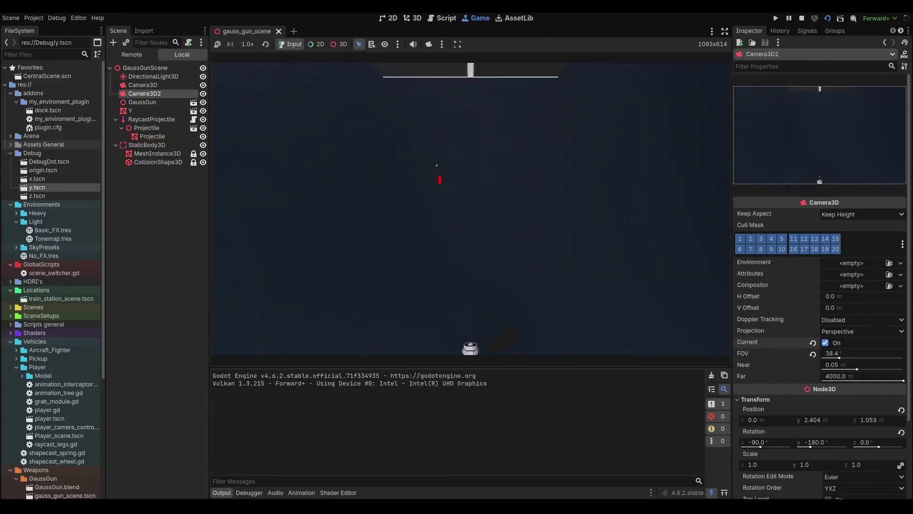
key(F8)
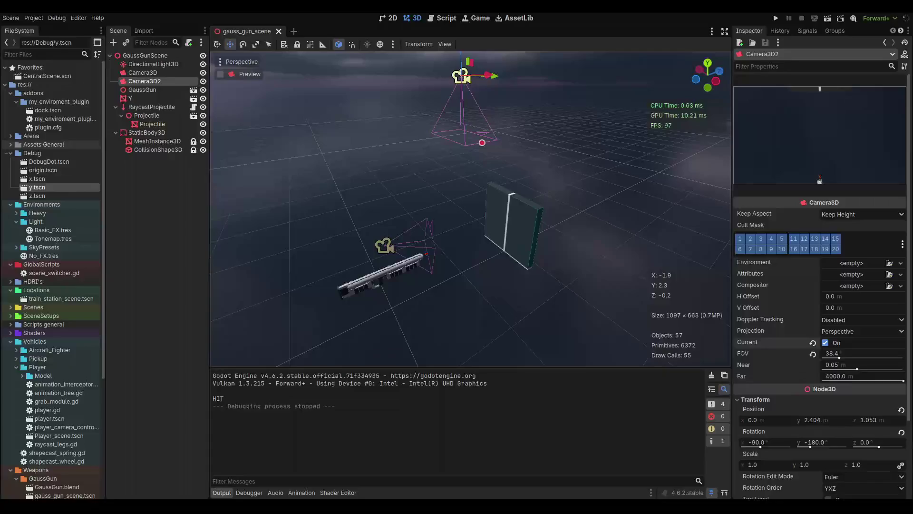
click(439, 19)
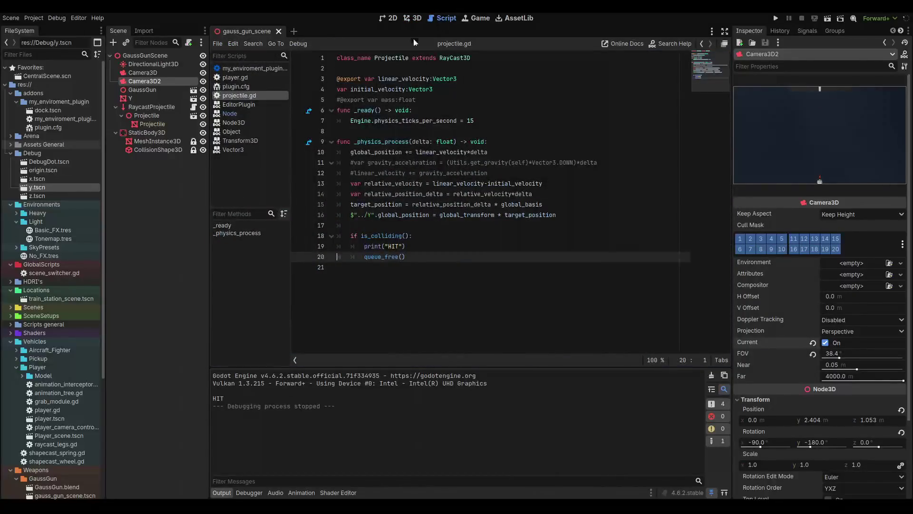
click(337, 90)
text(@exp)
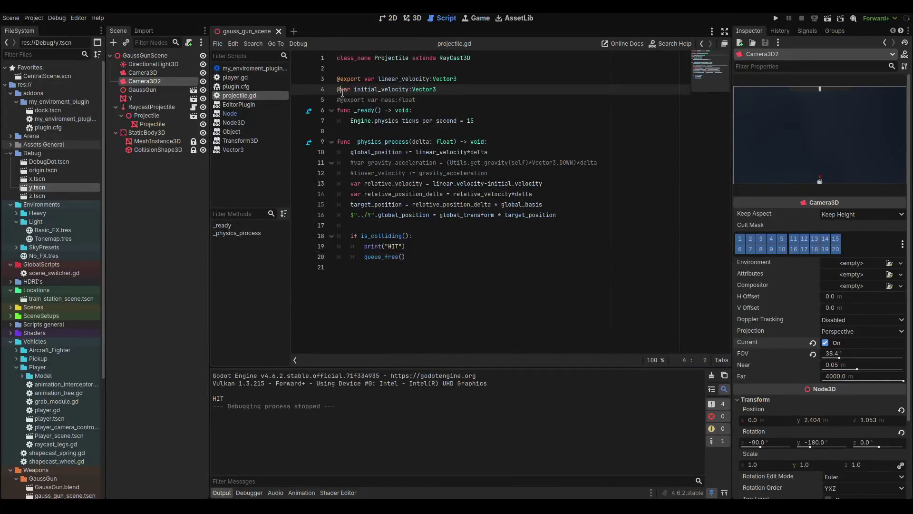
text(rot)
key(BackSpace)
key(BackSpace)
key(BackSpace)
text(rt)
click(413, 18)
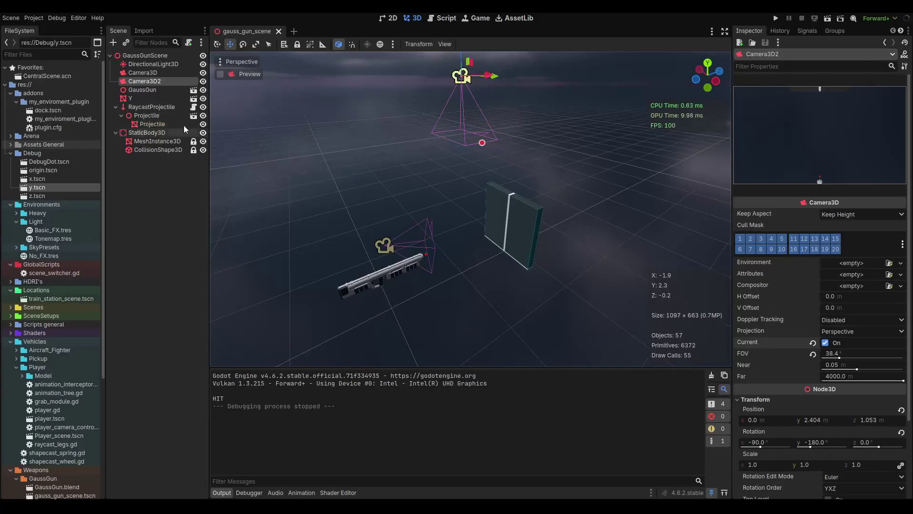
click(140, 108)
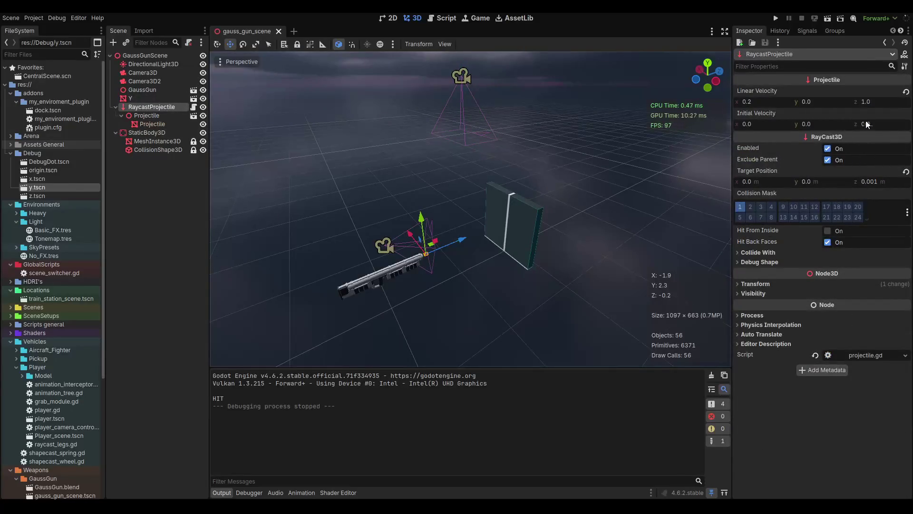
Set RaycastProjectile's Initial Velocity x to 0.2, run the scene twice, then reopen projectile.gd
click(752, 125)
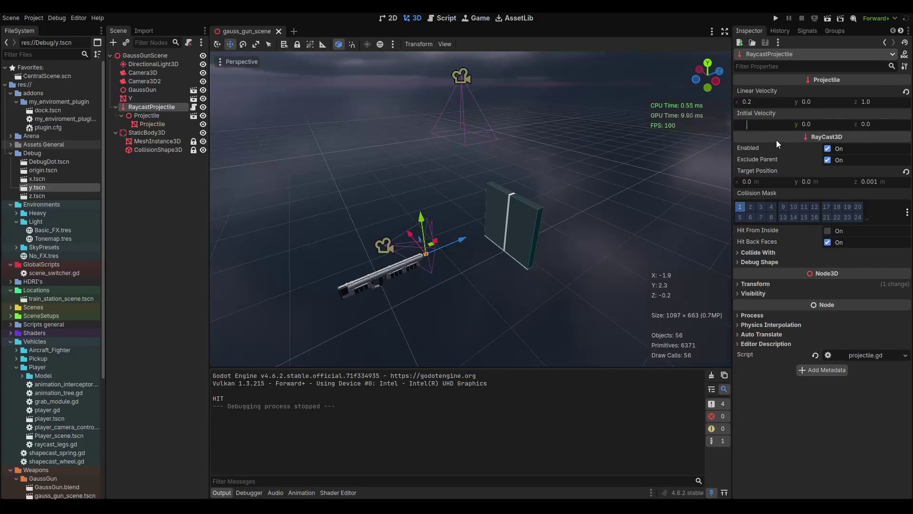
text(0.2)
key(F6)
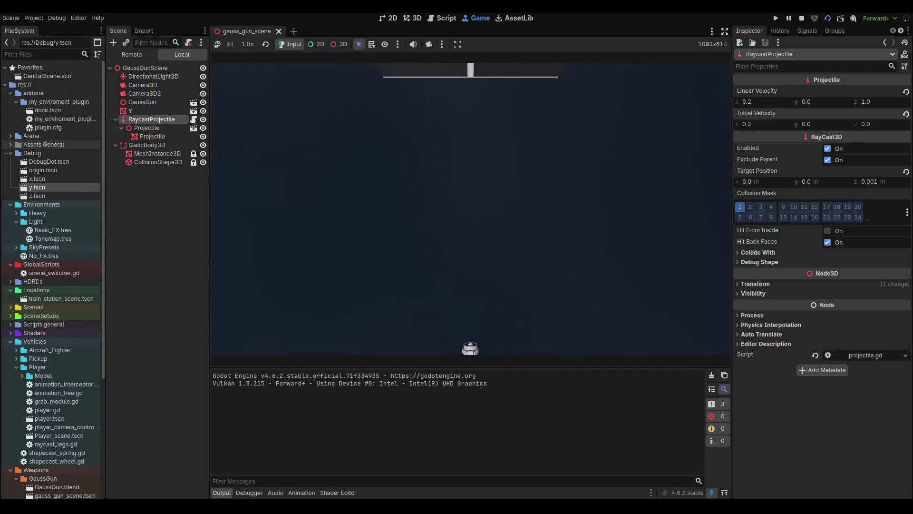
key(F6)
mouse_move(475, 240)
mouse_down()
mouse_move(535, 233)
mouse_move(562, 243)
mouse_move(533, 246)
mouse_up()
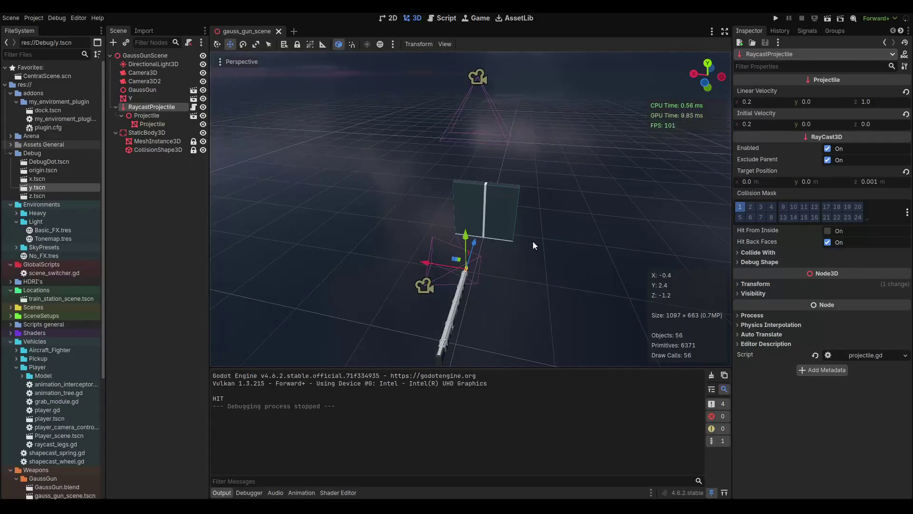
click(444, 19)
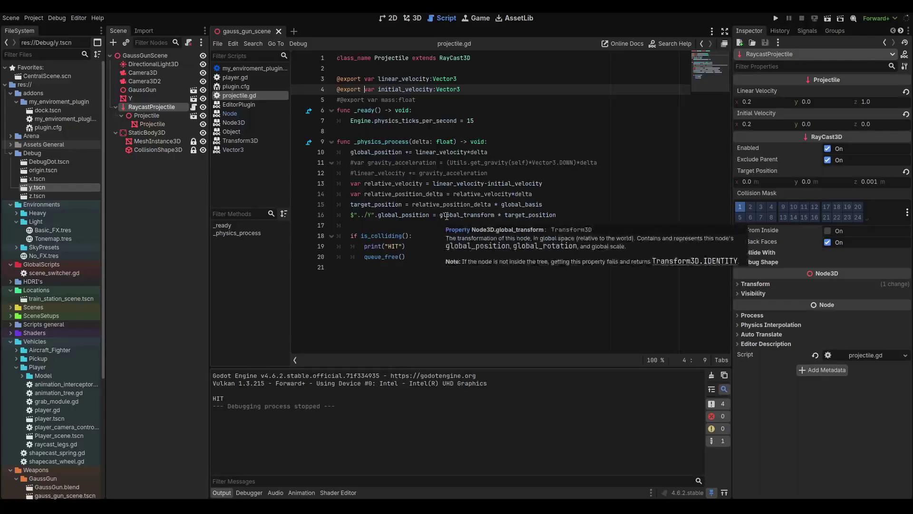
mouse_move(450, 212)
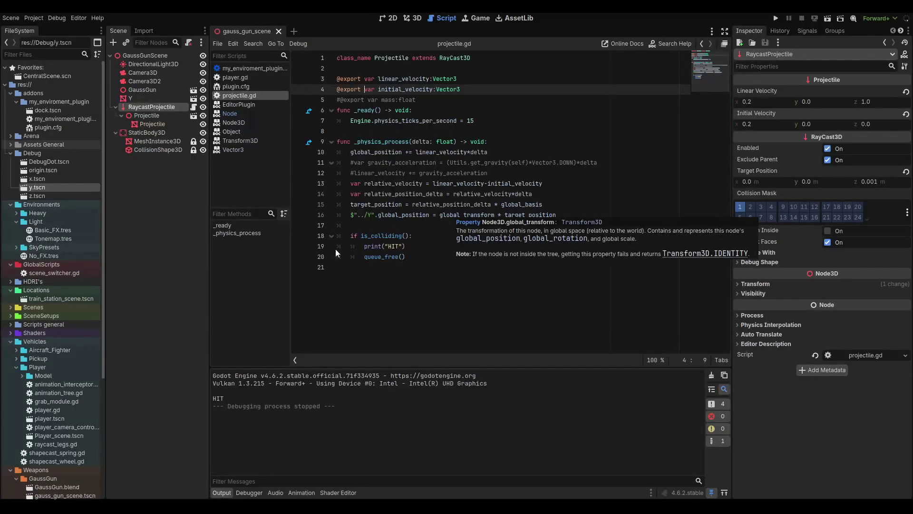
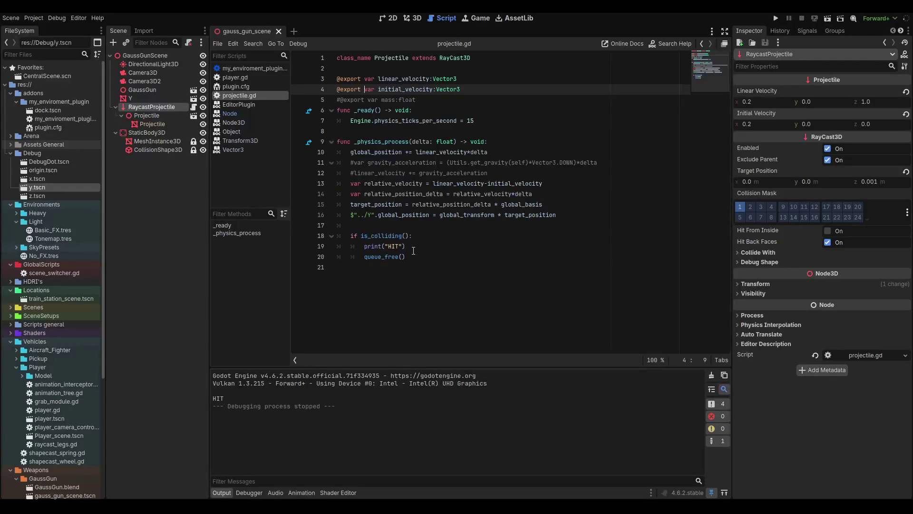
Turn off Editable Children on the Projectile instance under RaycastProjectile
click(144, 115)
right_click(145, 115)
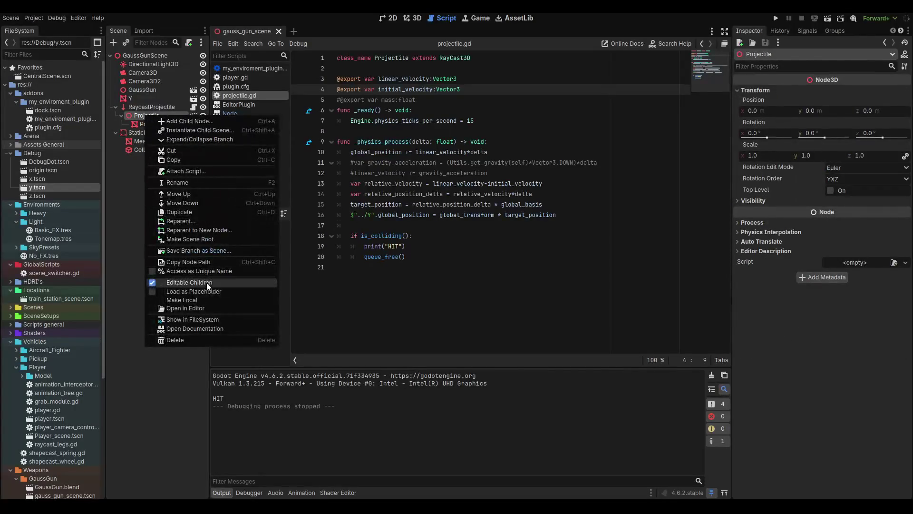
click(204, 283)
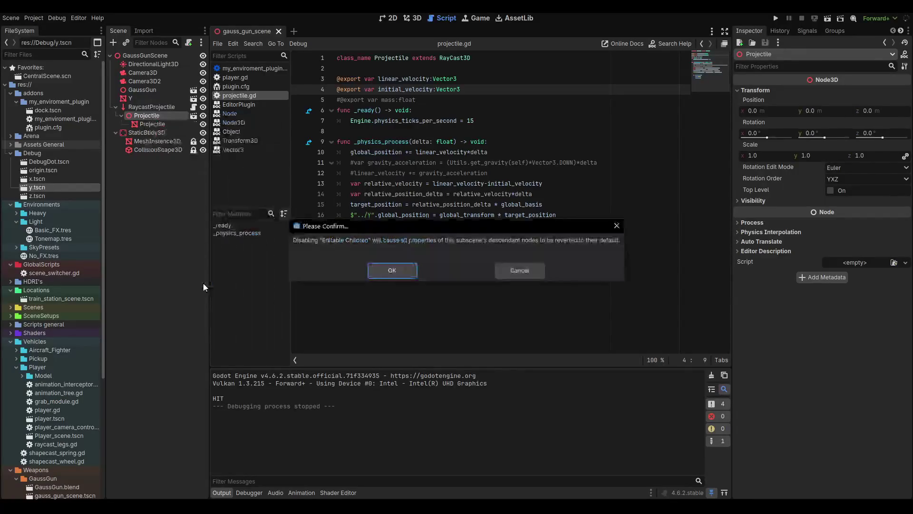
click(397, 266)
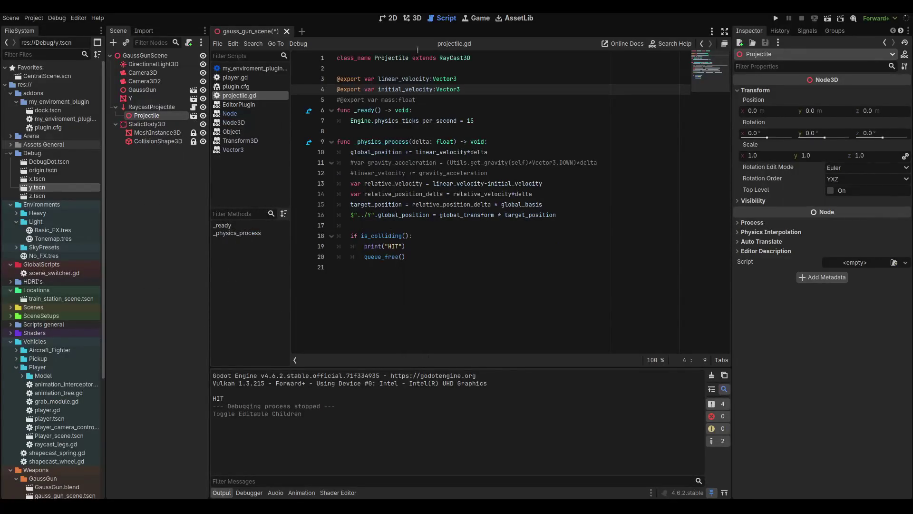
Inspect the Y debug node, then open RaycastProjectile's projectile.gd script for editing
click(144, 99)
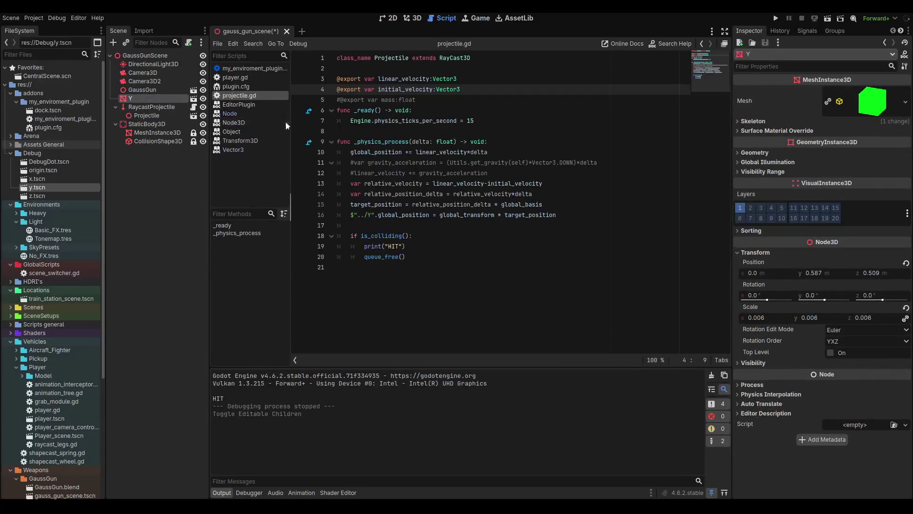
click(195, 106)
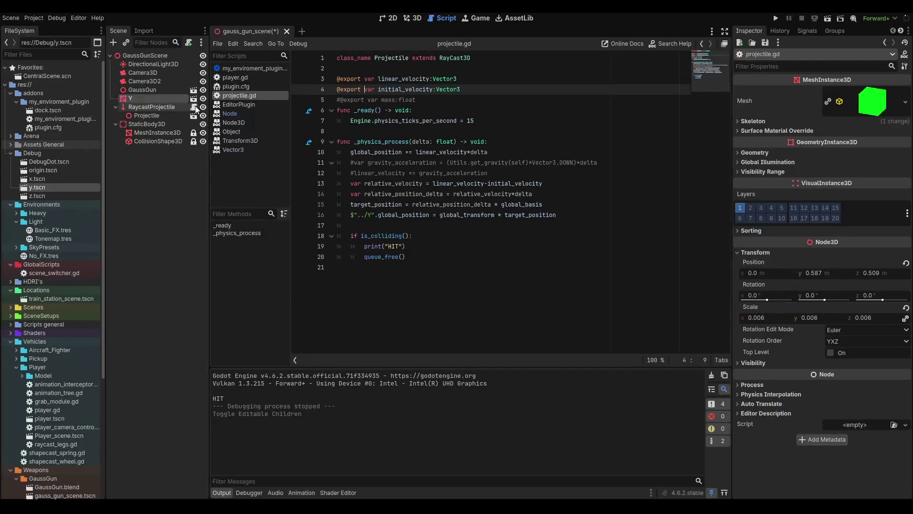
click(513, 116)
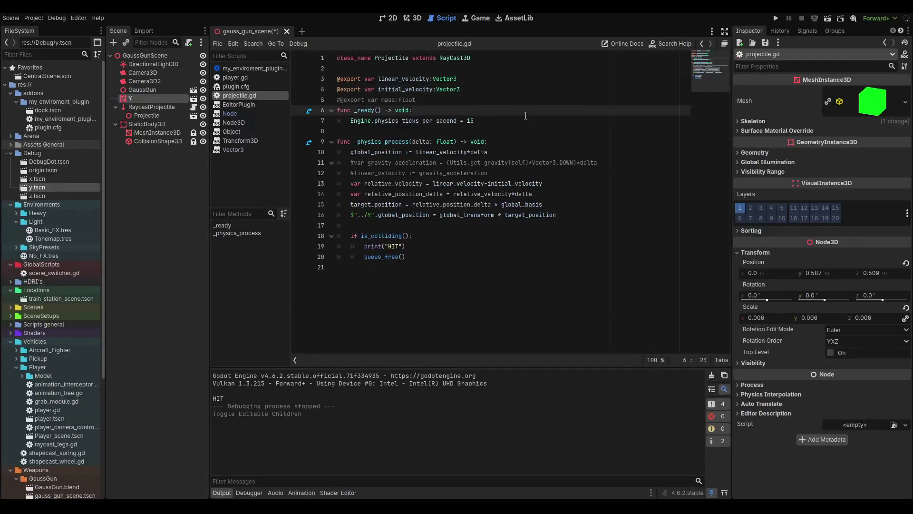
Below the exports, declare var debug_point = preload of y.tscn, dragged in from the FileSystem dock
click(473, 79)
key(Down)
key(Return)
key(Return)
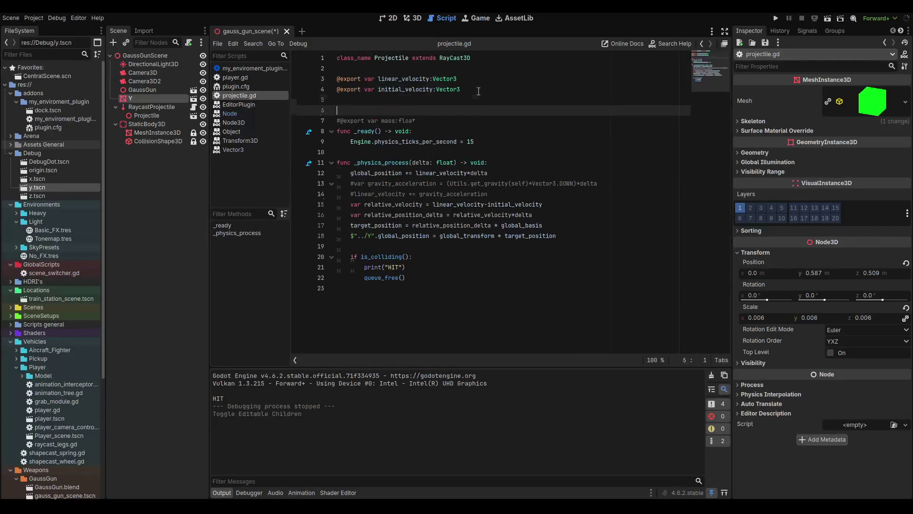
text(var p)
key(BackSpace)
text(debug)
text(_point)
text( =)
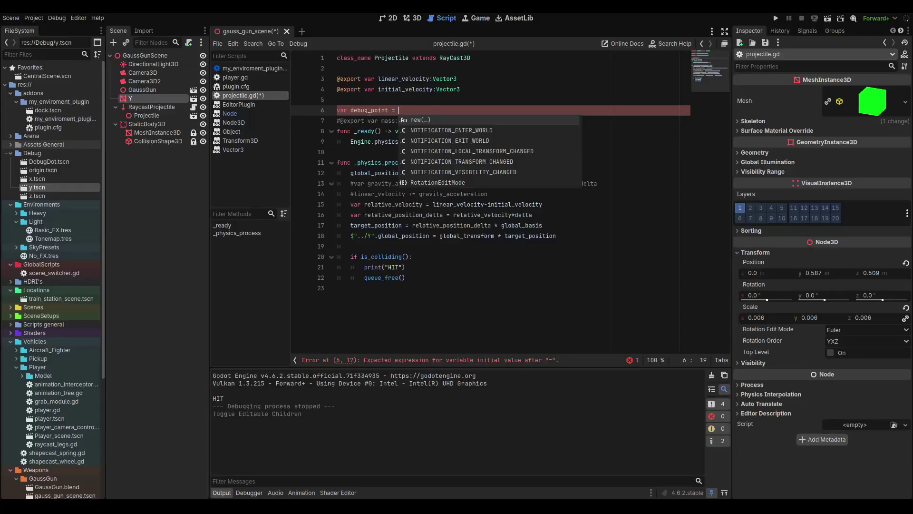
drag(132, 95, 457, 110)
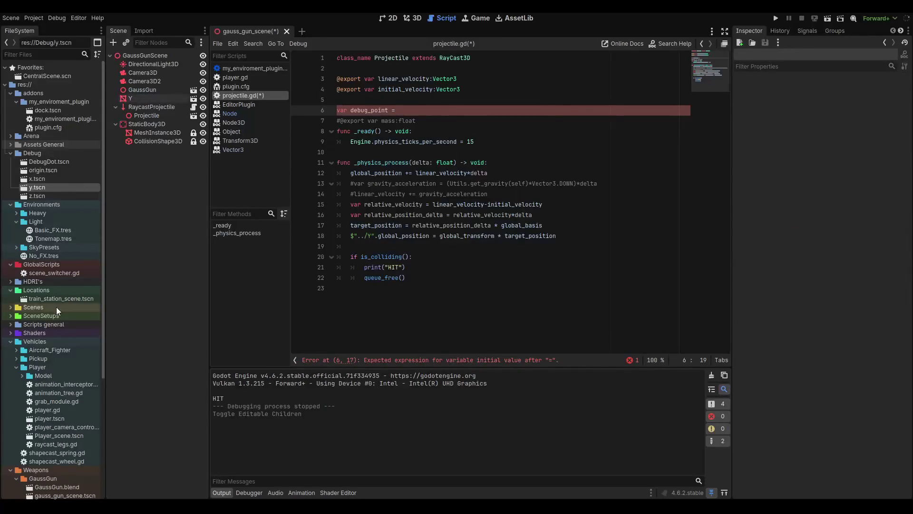
scroll(56, 306, down, 1)
scroll(47, 297, down, 2)
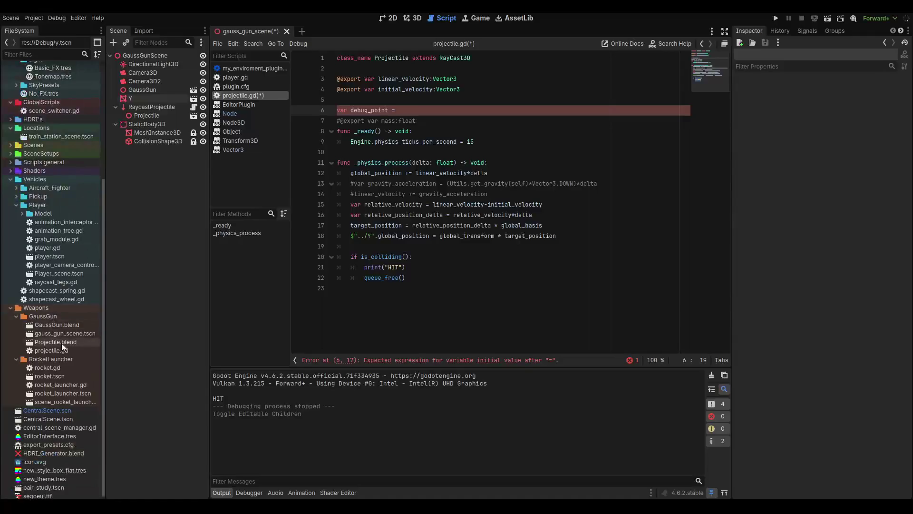
scroll(64, 343, up, 3)
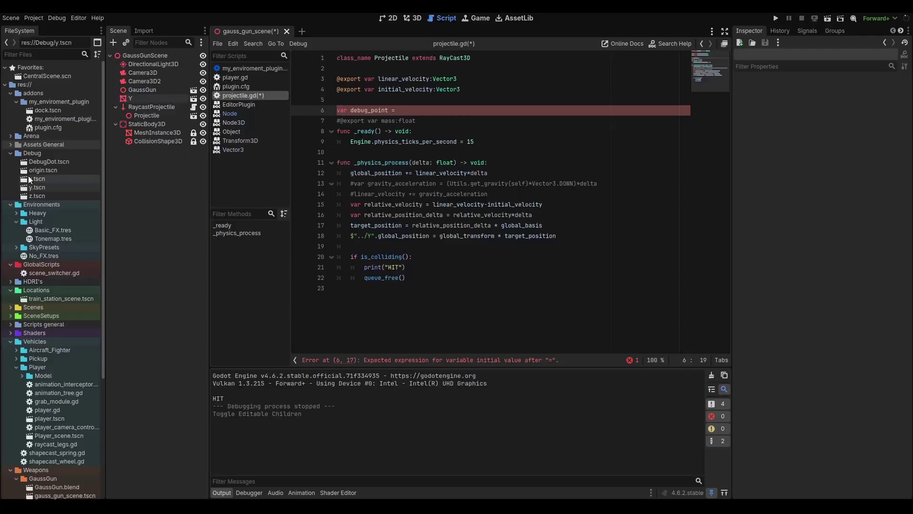
drag(37, 187, 433, 113)
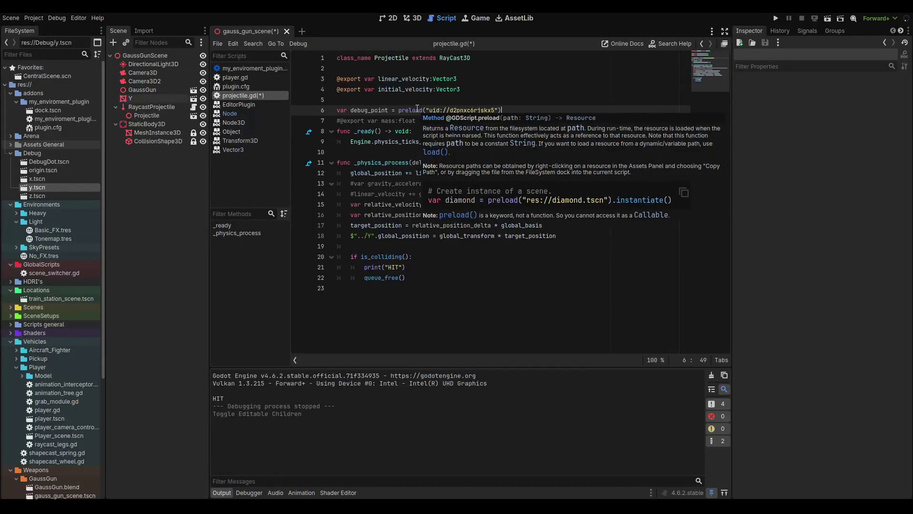
click(505, 141)
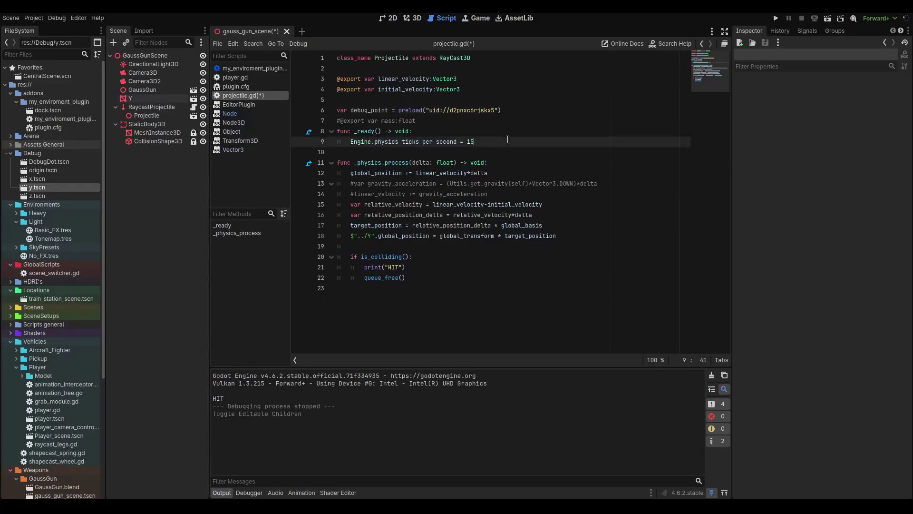
Give the debug_point variable on line 6 the type Node3D
key(Return)
click(391, 110)
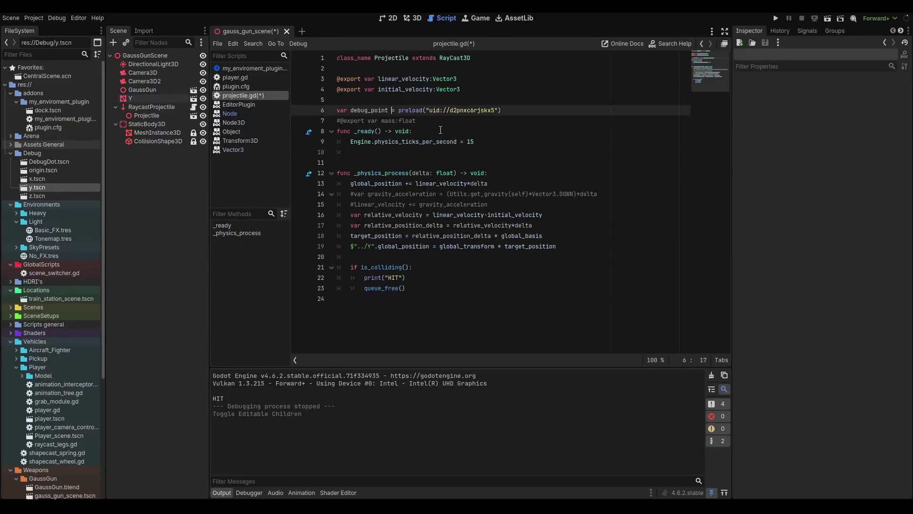
text(:node)
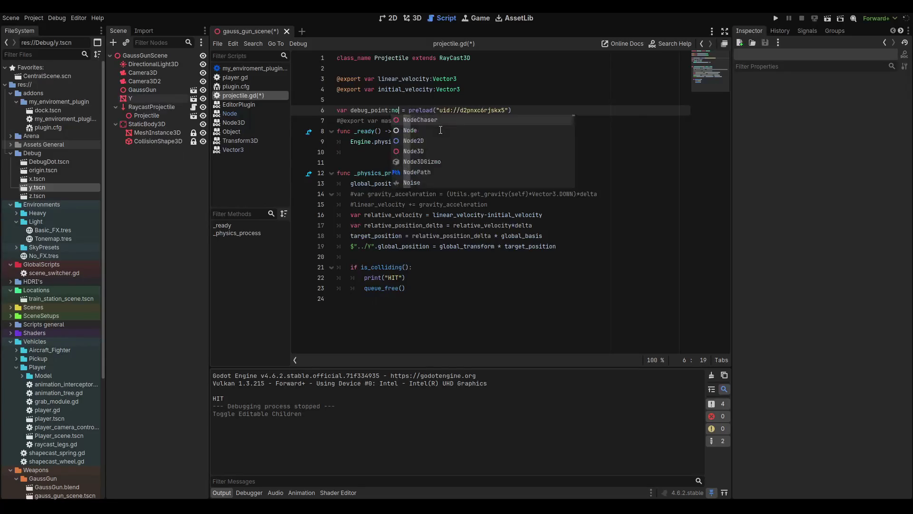
key(Down)
key(Down)
key(Down)
key(Return)
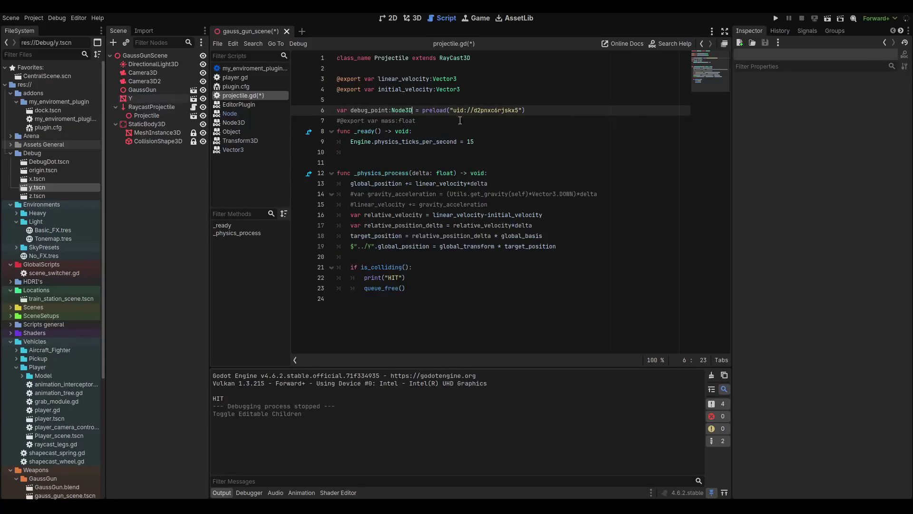
Move the y.tscn preload into _ready as debug_point = preload(...).instantiate()
drag(558, 109, 416, 110)
key(BackSpace)
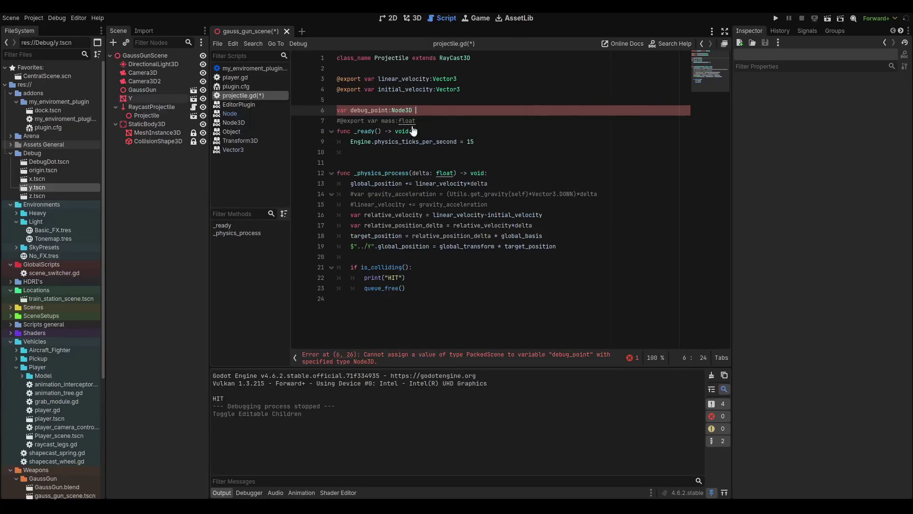
click(382, 150)
text(= preload("uid://d2pnxc6rjskx5"))
key(Home)
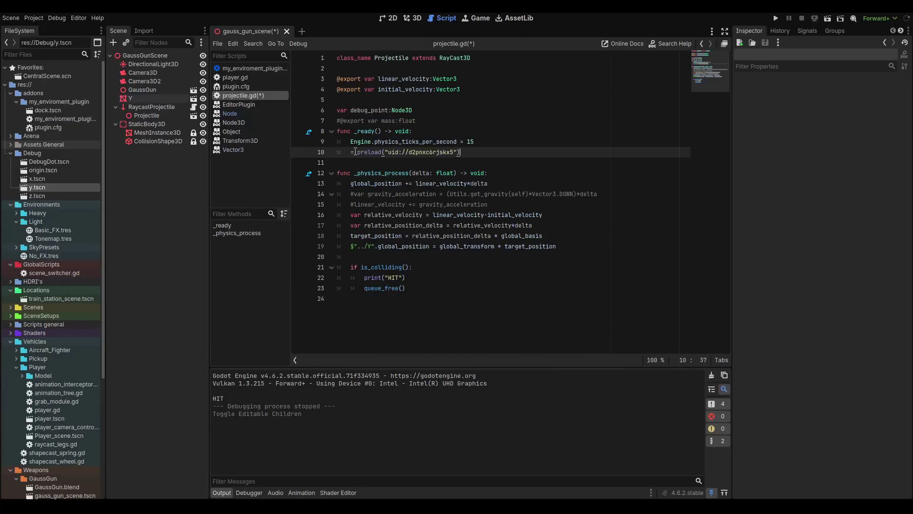
text(debug)
key(Return)
text(=)
text(.inst)
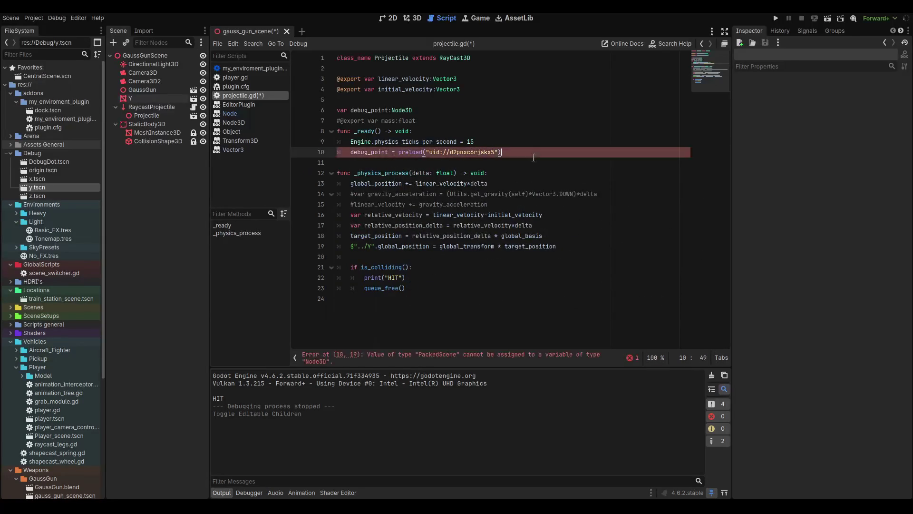
key(Return)
key(End)
key(Return)
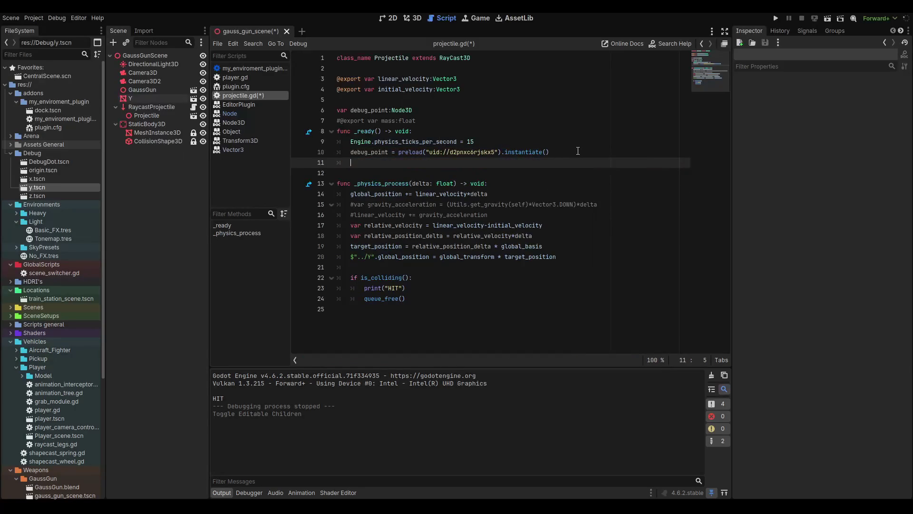
Start a get_tree() line in _ready, trying add/child member completions without success
text(gettree)
key(Return)
text(.add)
key(Escape)
text(ch)
key(BackSpace)
key(BackSpace)
key(ctrl+space)
key(Escape)
key(BackSpace)
key(BackSpace)
key(ctrl+space)
key(BackSpace)
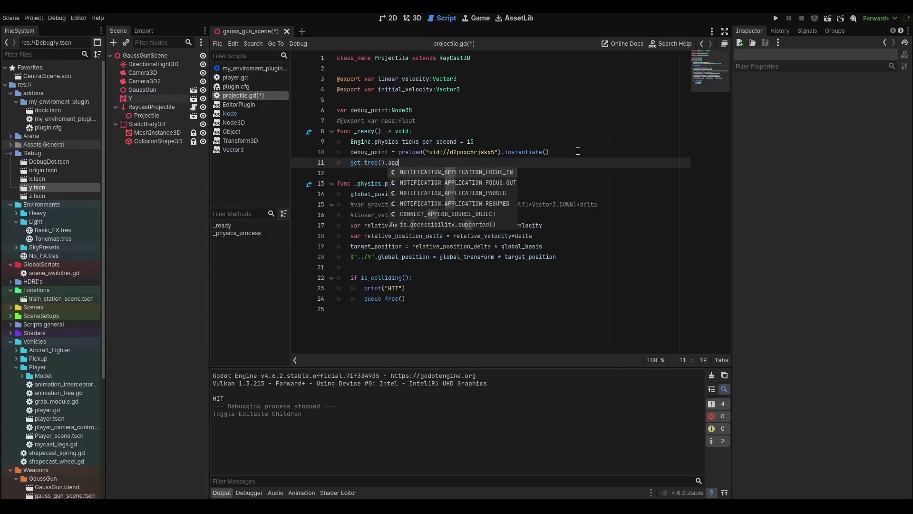
text(chi)
key(BackSpace)
key(BackSpace)
key(BackSpace)
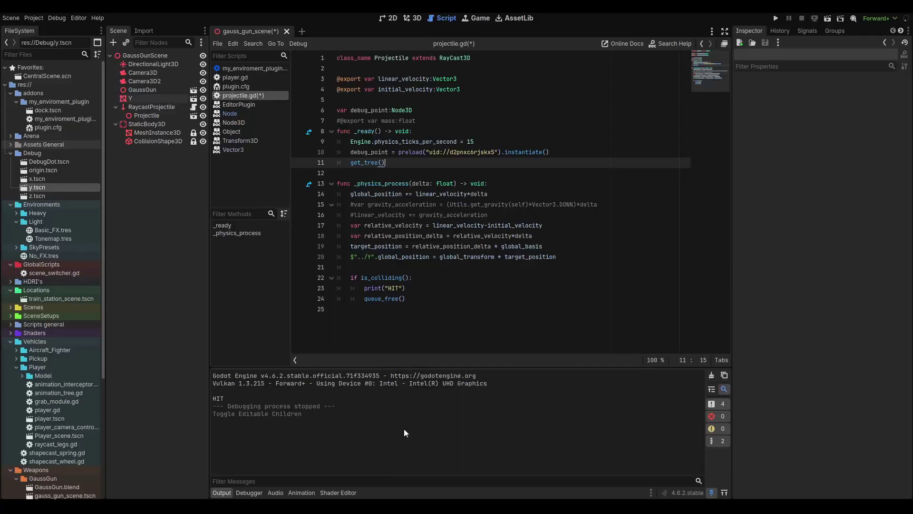
click(675, 46)
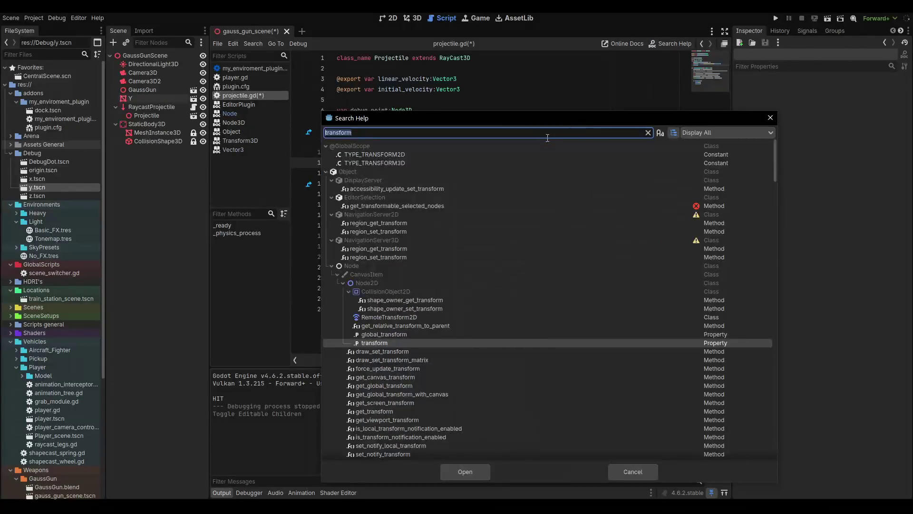
Search the help for 'add child', review Node's add_child entry, and return to projectile.gd
text(add child)
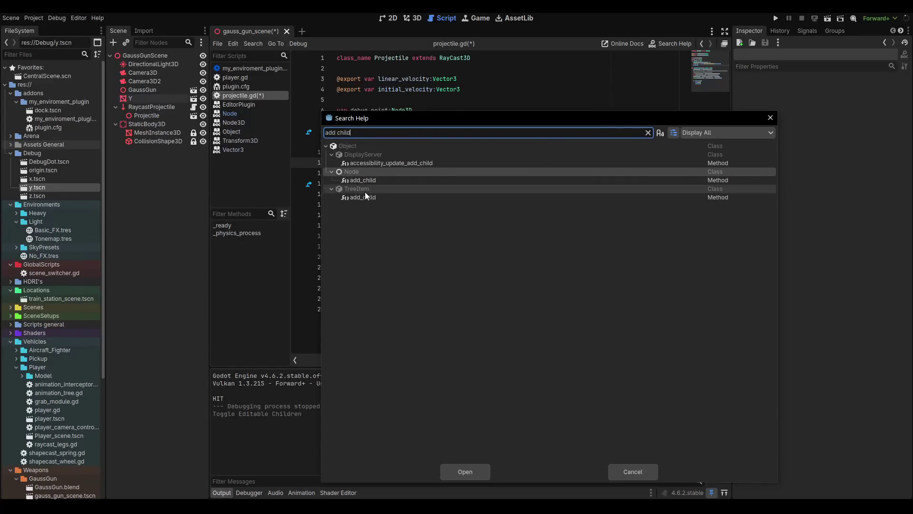
mouse_move(371, 185)
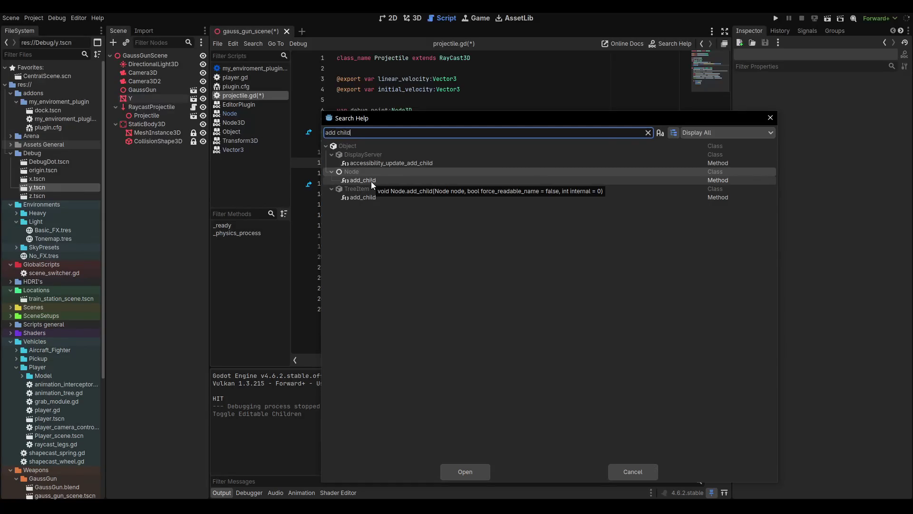
click(771, 118)
click(404, 169)
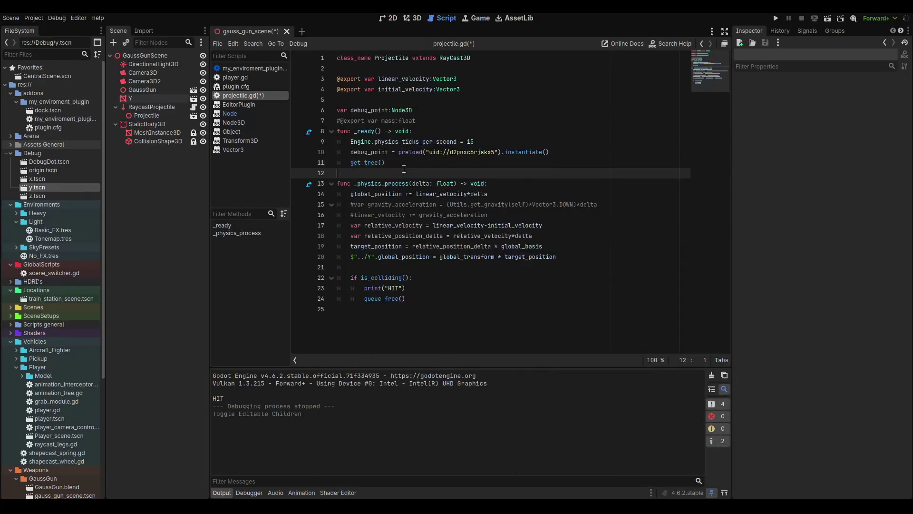
After get_tree() on line 11, try root and scene members before completing current_scene
click(404, 160)
text(roo)
key(BackSpace)
key(BackSpace)
key(BackSpace)
text(sce)
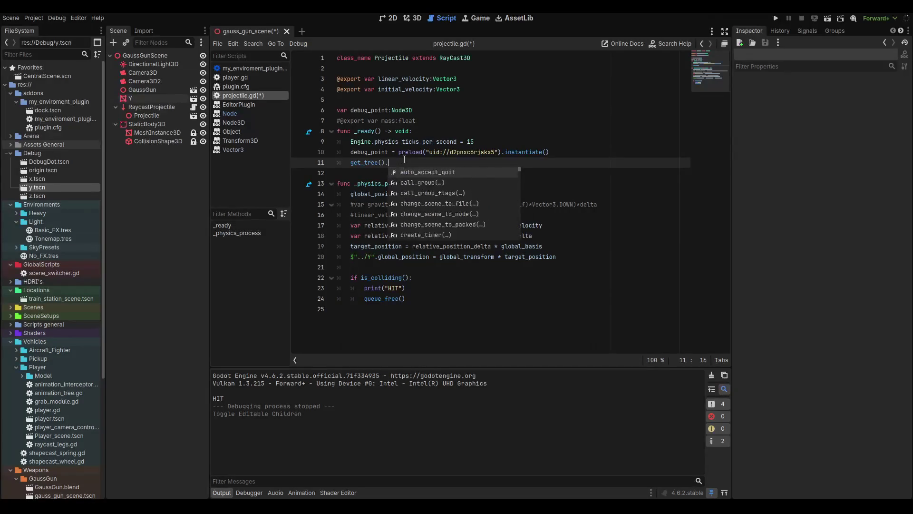
key(BackSpace)
key(BackSpace)
key(BackSpace)
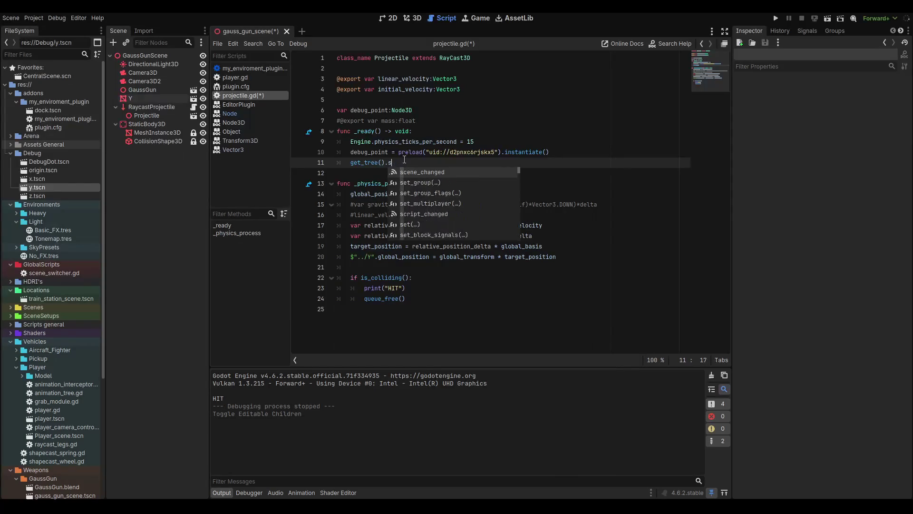
text(curr)
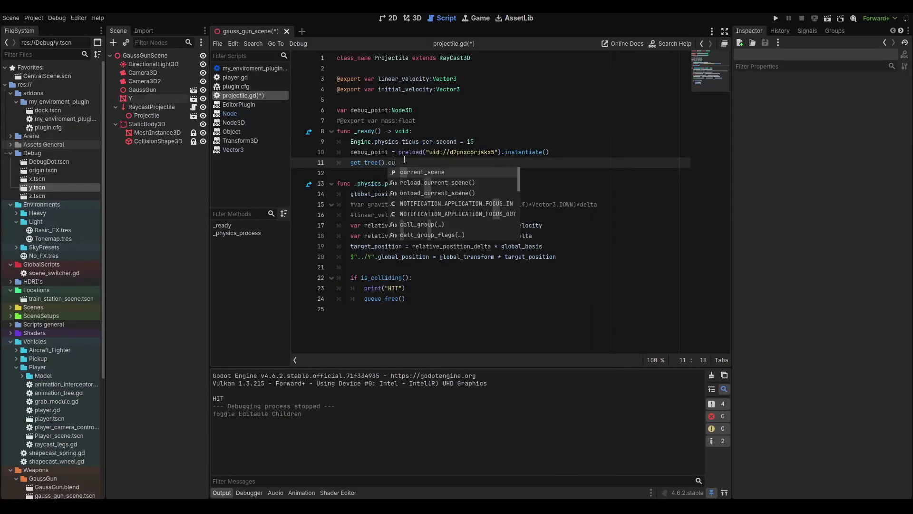
key(Return)
key(BackSpace)
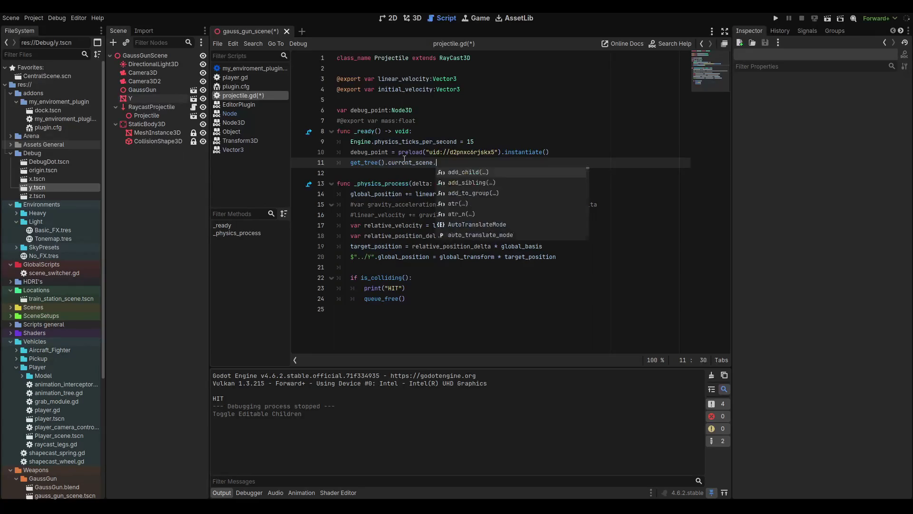
Read the SceneTree current_scene docs, then re-complete current_scene on line 11
ctrl+click(364, 163)
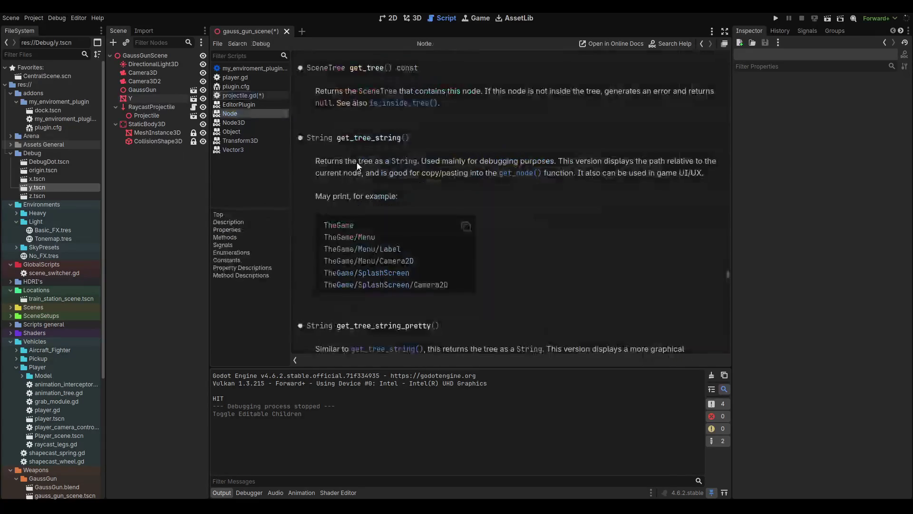
click(328, 68)
scroll(413, 215, down, 5)
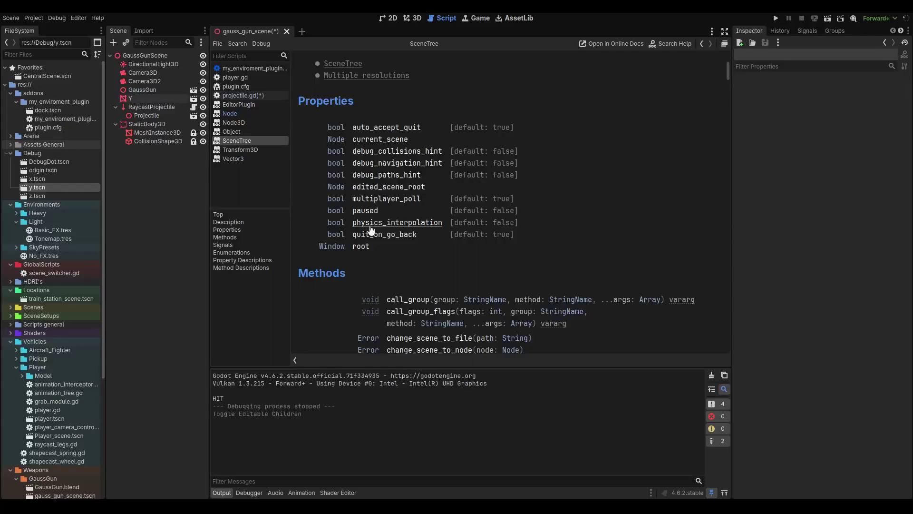
click(373, 142)
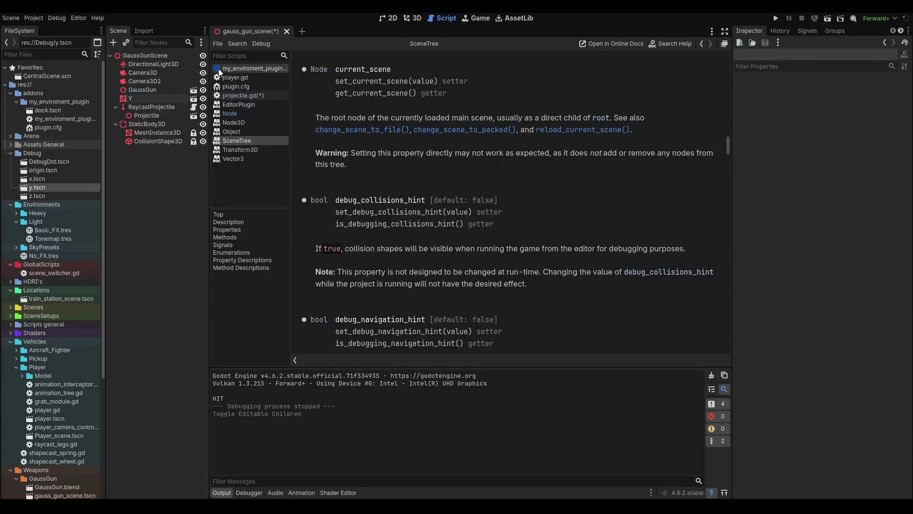
click(242, 96)
double_click(436, 164)
text(cur)
key(Return)
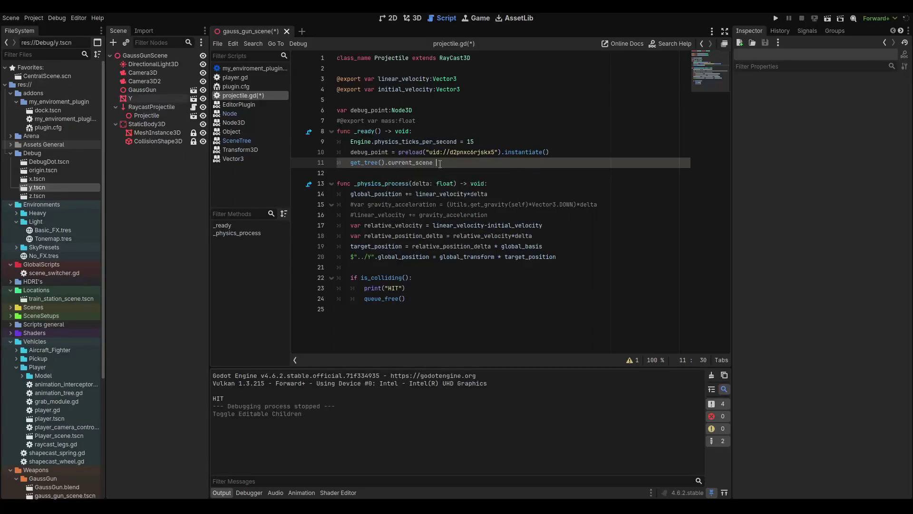
Complete get_tree().current_scene.add_child(debug_point), save the script, and test-run the scene
text(.a)
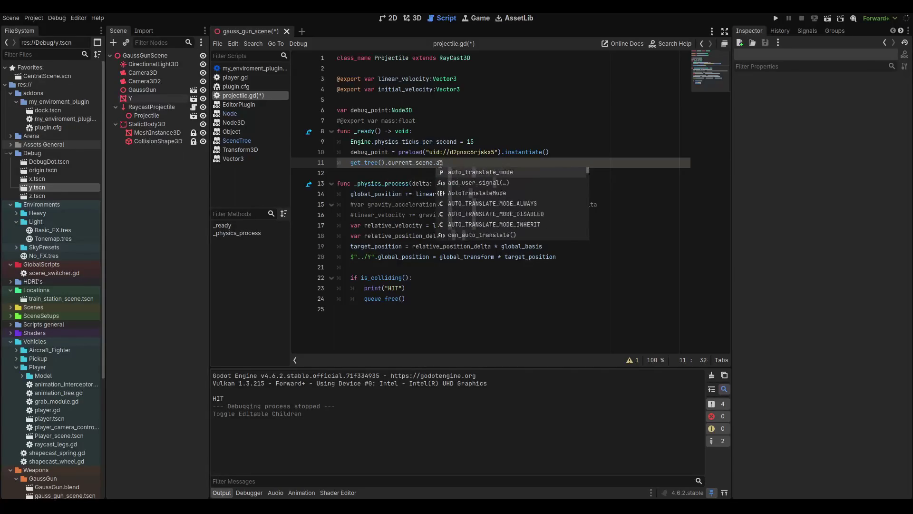
text(dd)
key(Return)
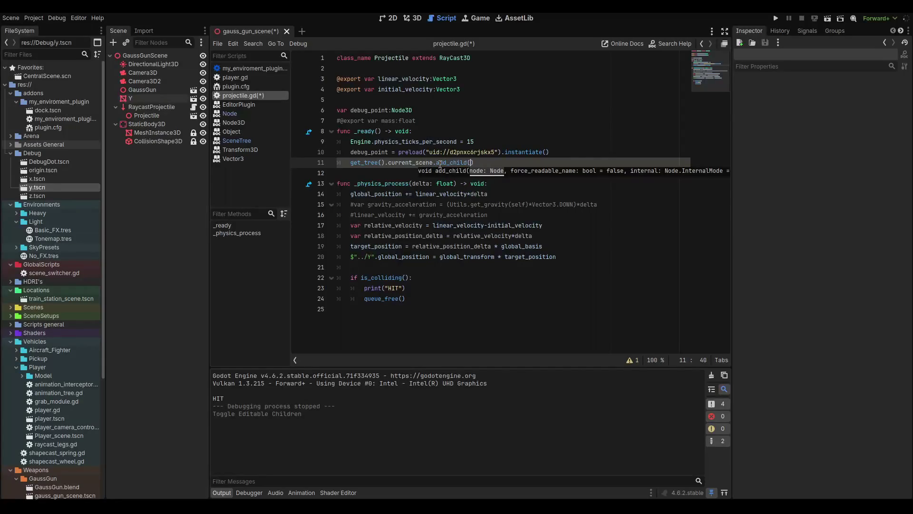
double_click(382, 152)
key(ctrl+c)
click(471, 162)
key(ctrl+v)
click(529, 163)
key(ctrl+s)
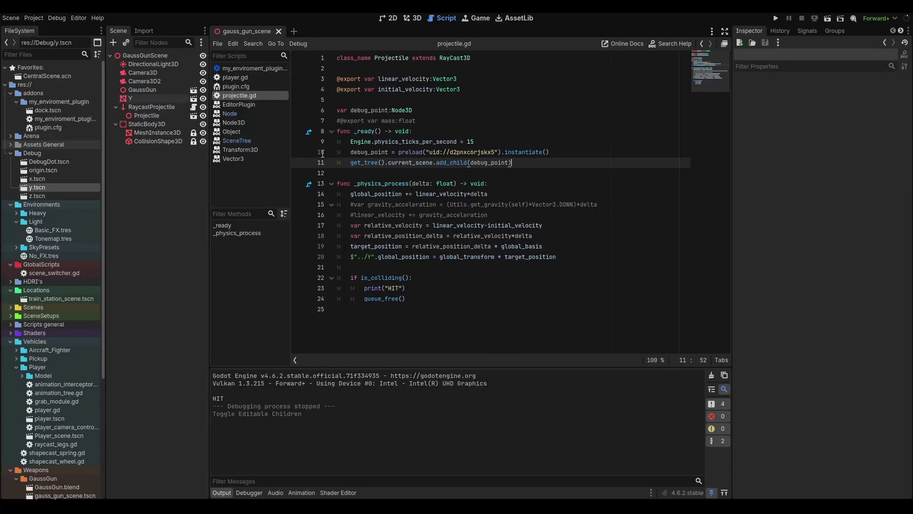
key(F6)
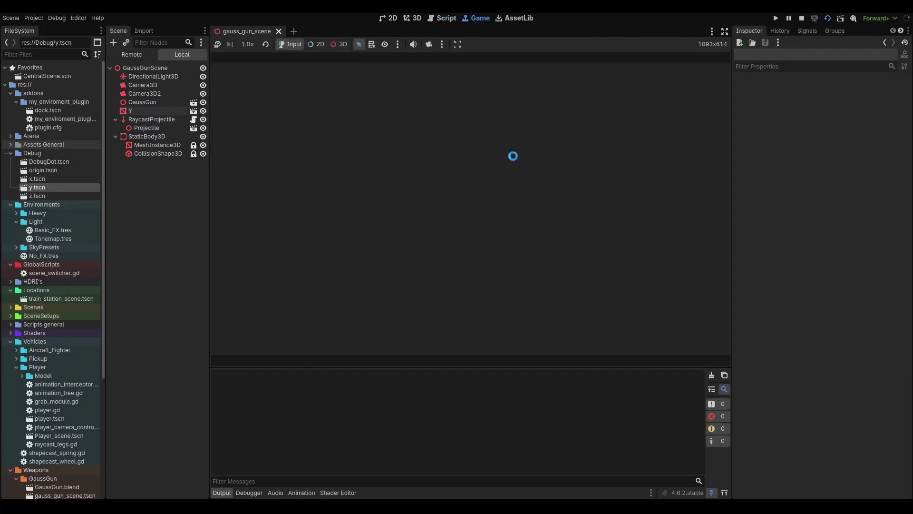
key(F8)
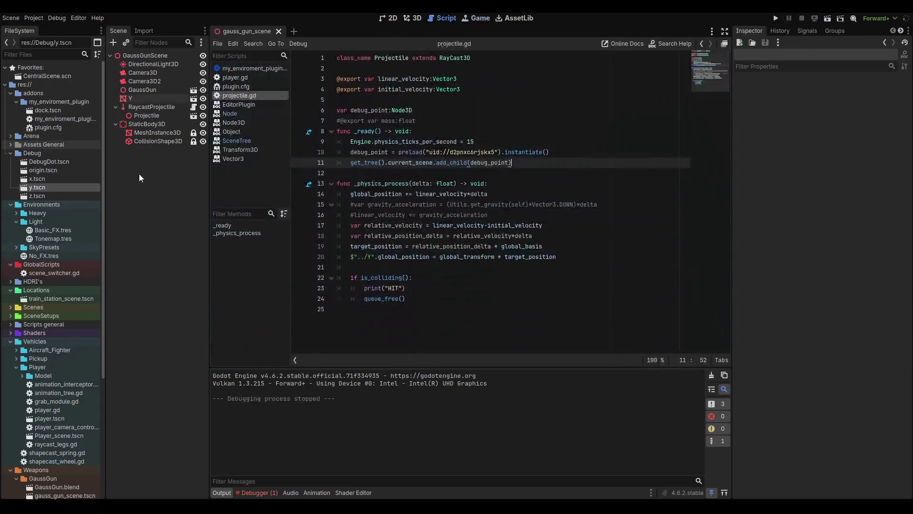
Replace the $"../Y" reference on line 20 with debug_point, rerun, and open the debugger
double_click(369, 153)
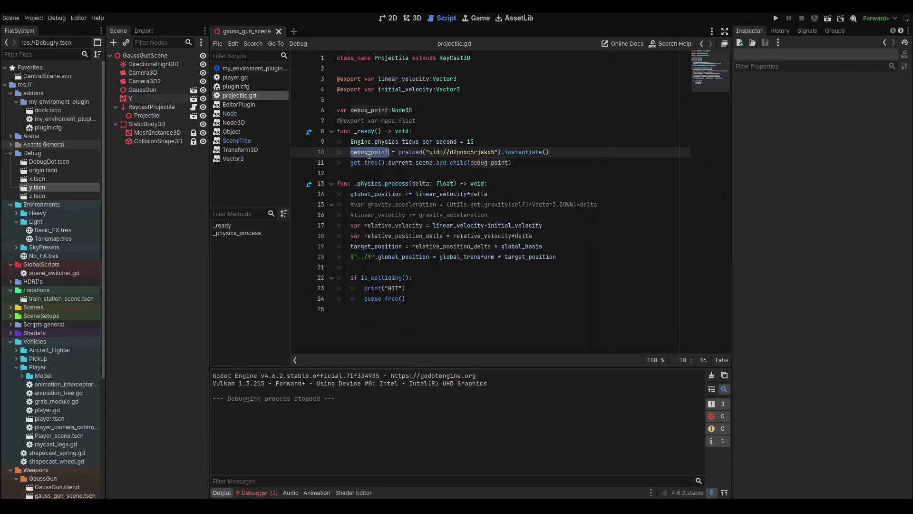
drag(350, 257, 374, 257)
key(F6)
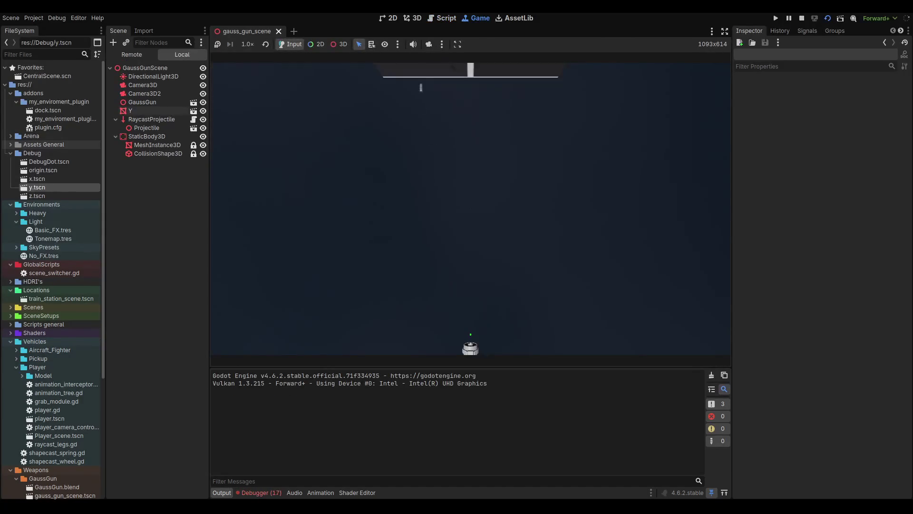
key(F8)
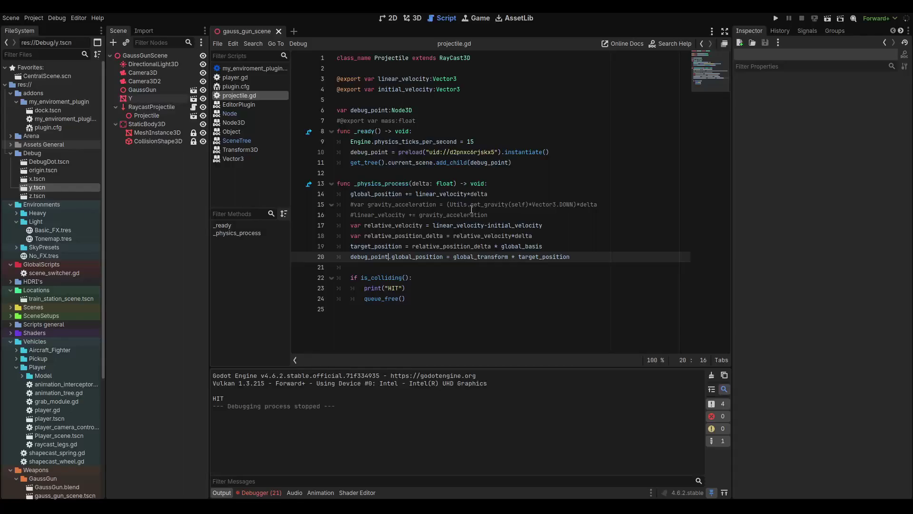
click(260, 492)
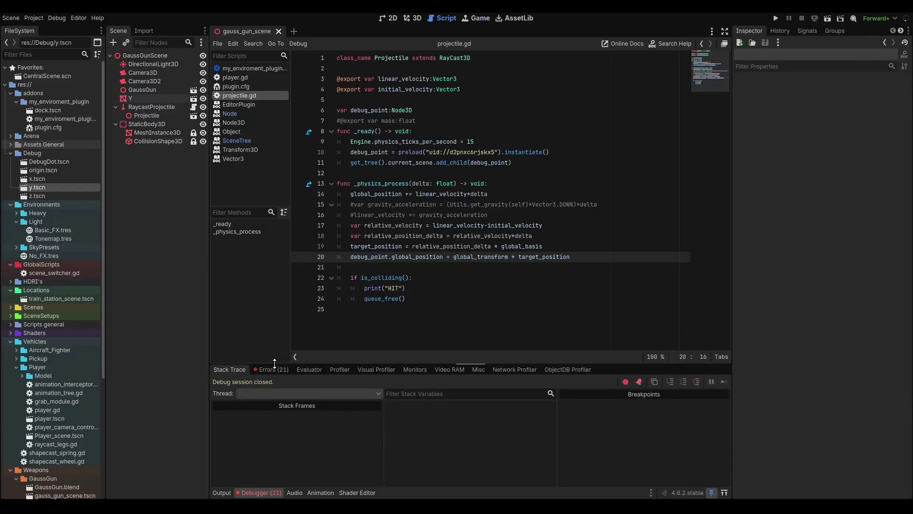
Review the 21 errors, change the call to add_child.call_deferred(debug_point), and rerun the scene
click(272, 369)
mouse_move(451, 430)
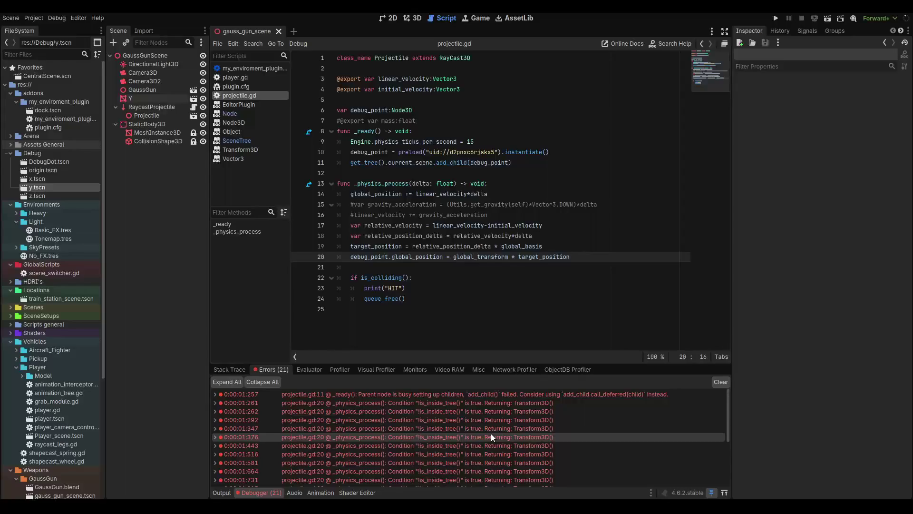
click(468, 163)
text(.calld)
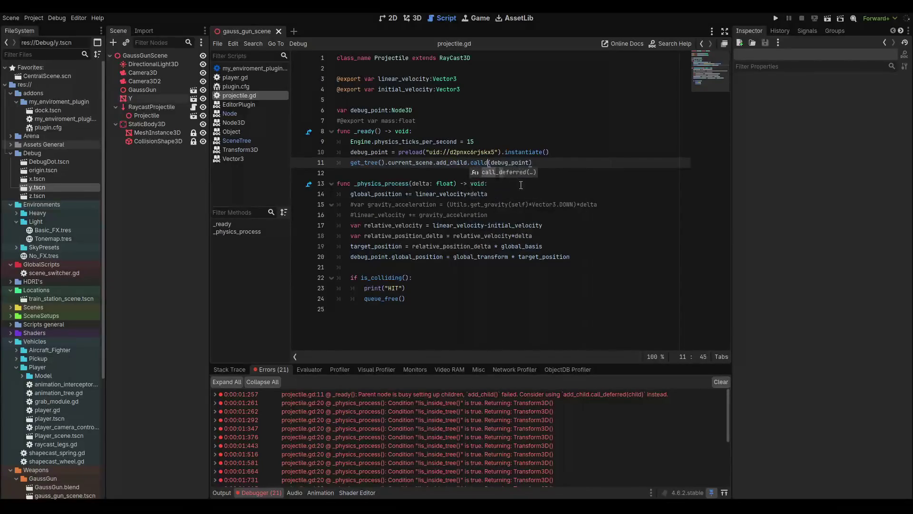
key(Return)
key(F6)
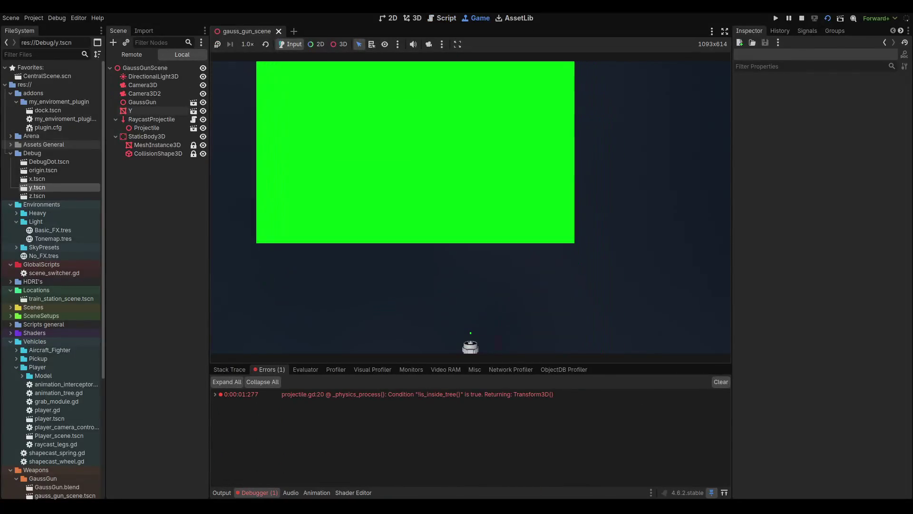
key(F8)
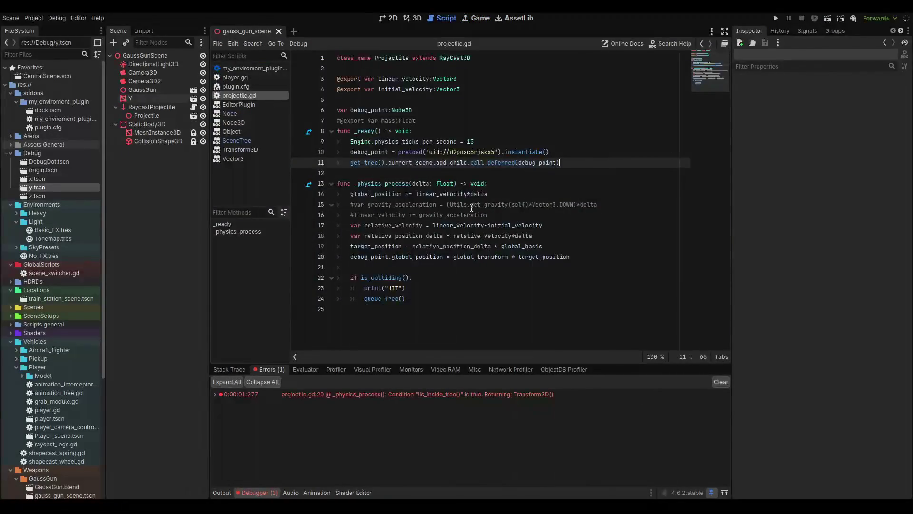
mouse_move(465, 254)
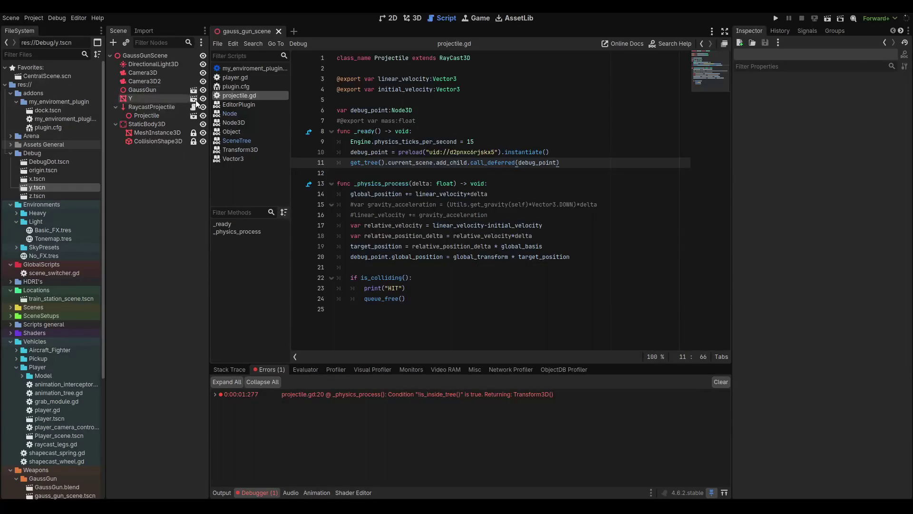
click(194, 99)
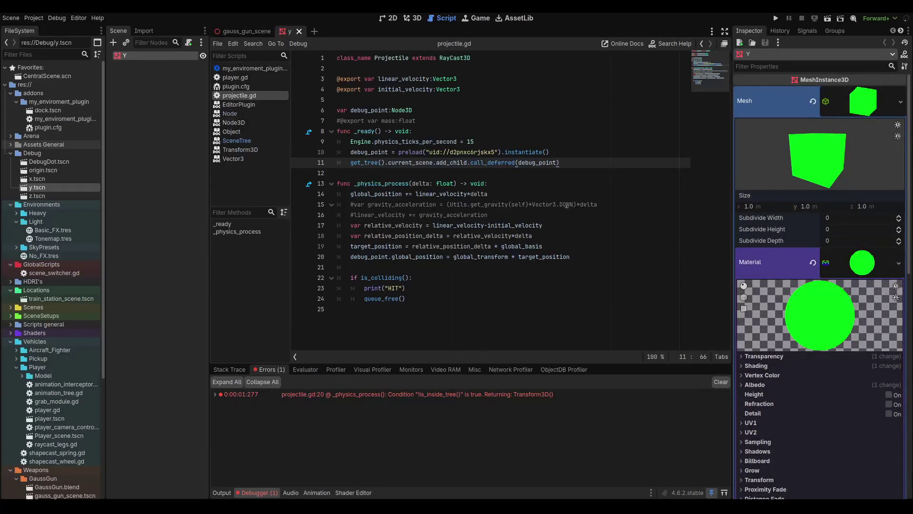
click(886, 264)
scroll(863, 363, down, 5)
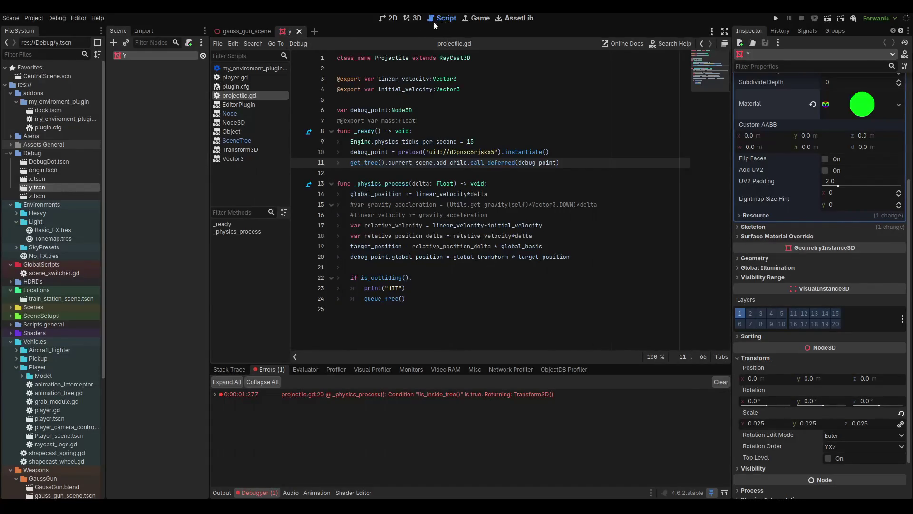
click(417, 19)
click(300, 32)
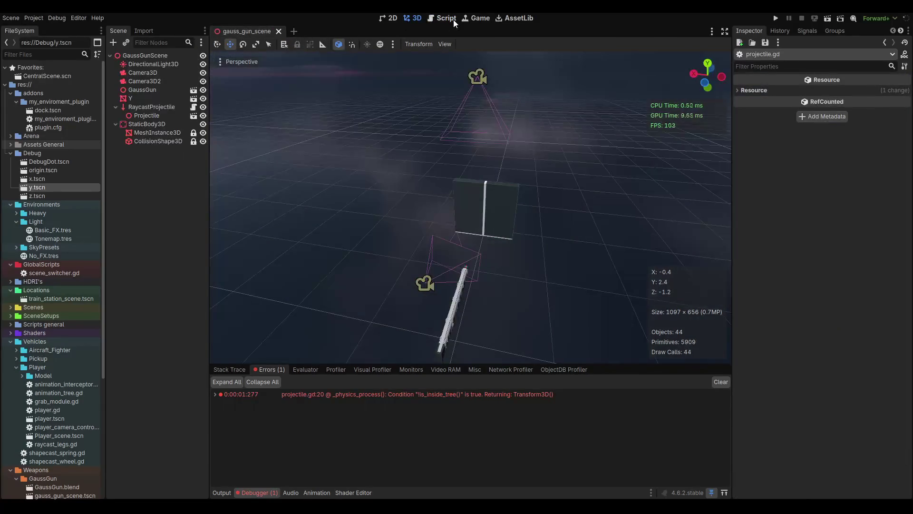
click(447, 18)
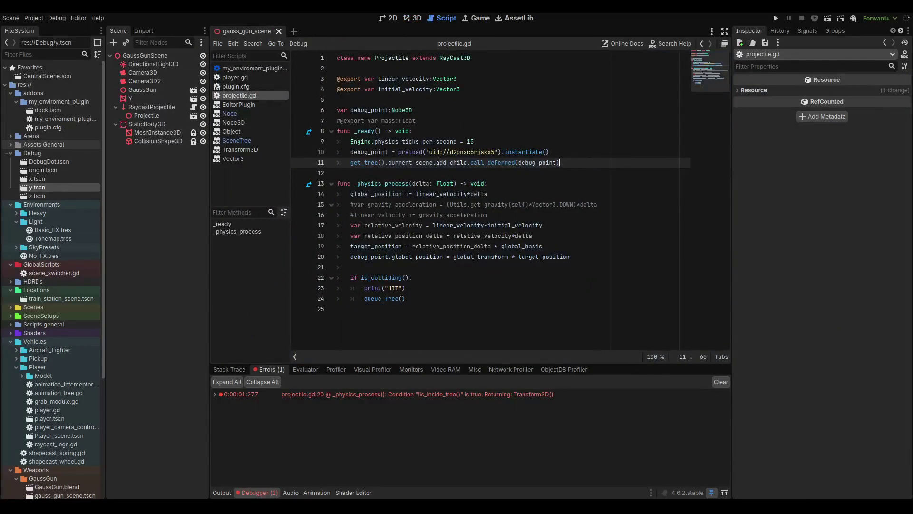
click(124, 98)
Delete the Y node from the gauss gun scene and test-run it
key(Delete)
click(431, 262)
key(ctrl+s)
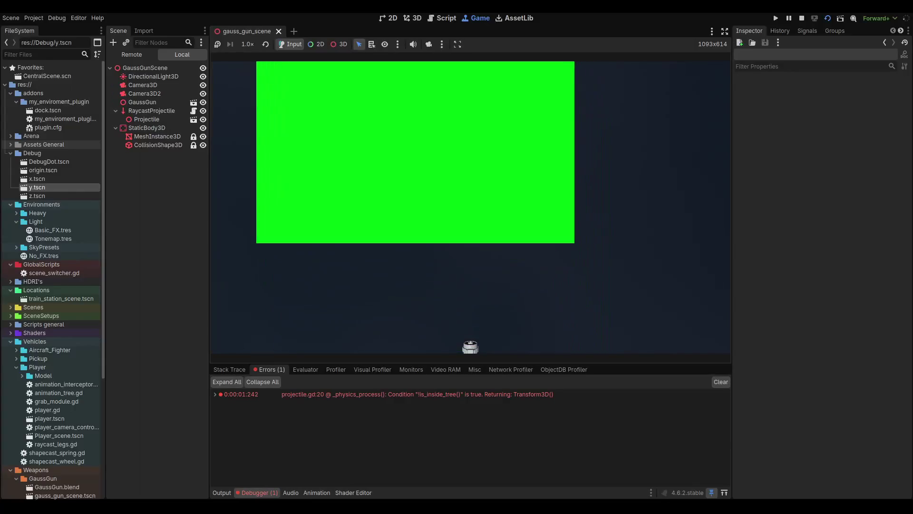
key(F8)
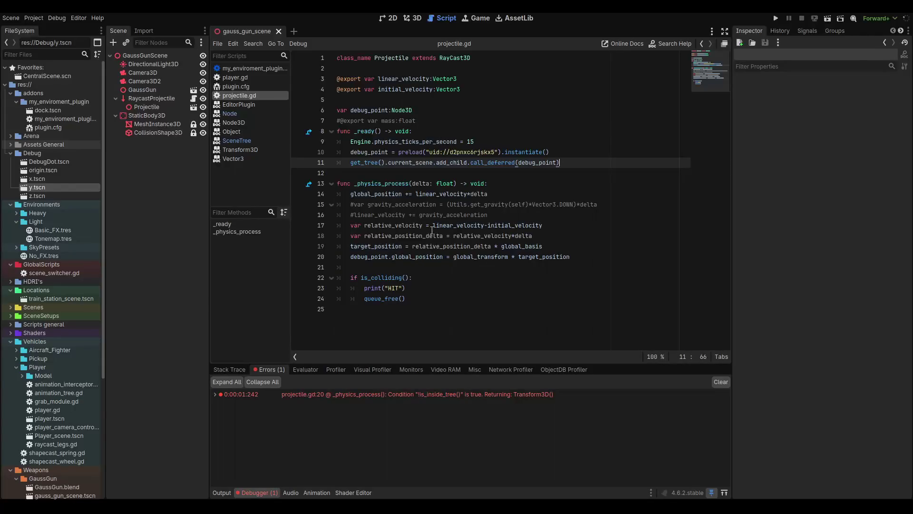
Wrap the global_position line in an 'if debug_point:' guard and run to check the error
mouse_move(486, 165)
click(559, 246)
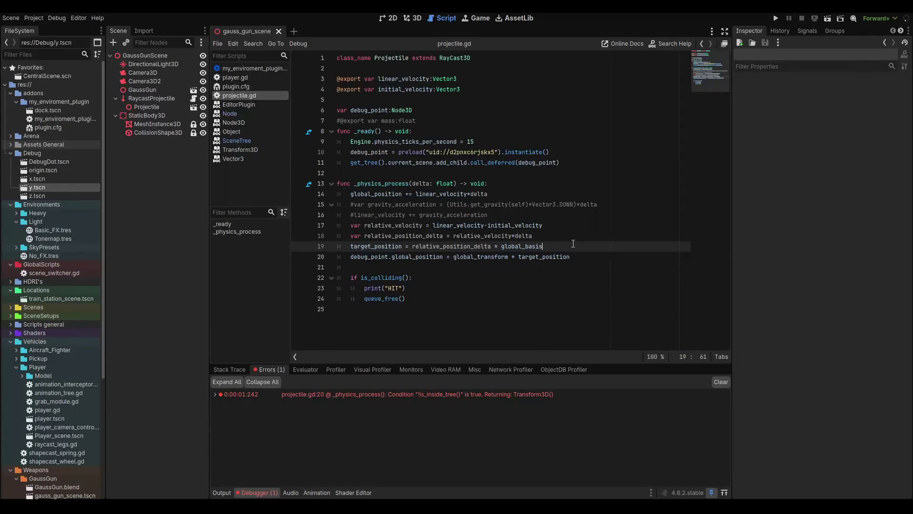
key(Return)
text(if deb)
key(Return)
text(:)
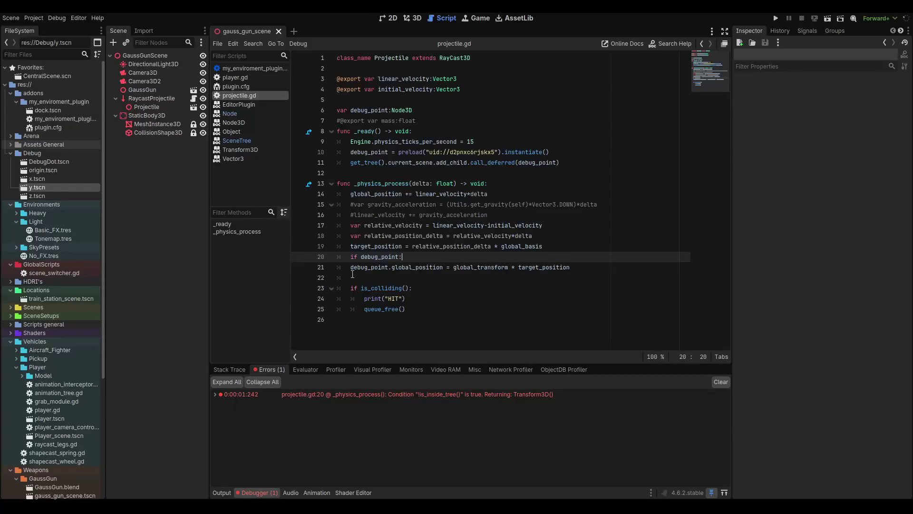
click(350, 267)
key(Tab)
key(F5)
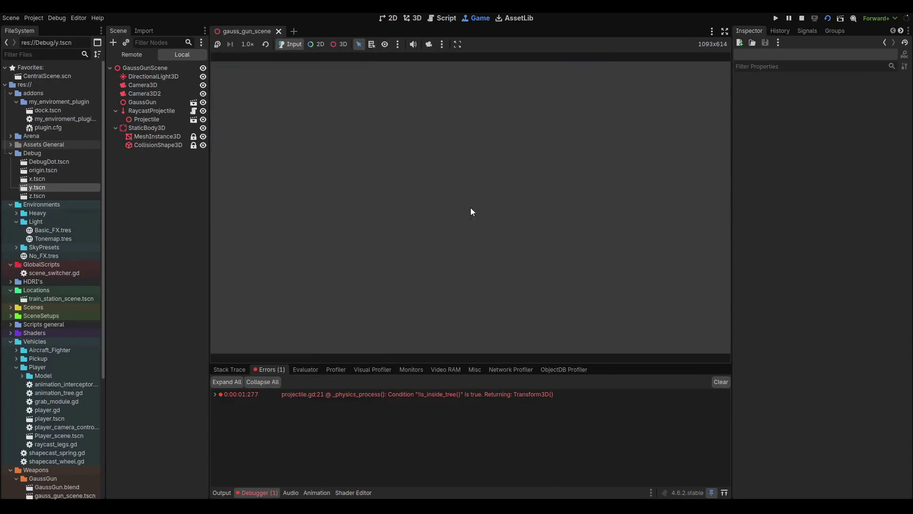
key(F8)
click(306, 394)
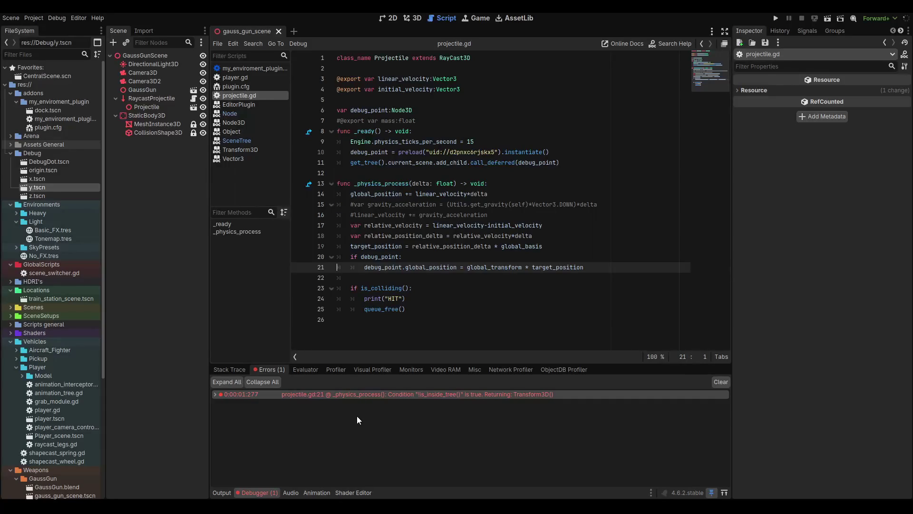
Dedent the global_position line and remove the 'if debug_point:' guard again
click(368, 269)
key(Left)
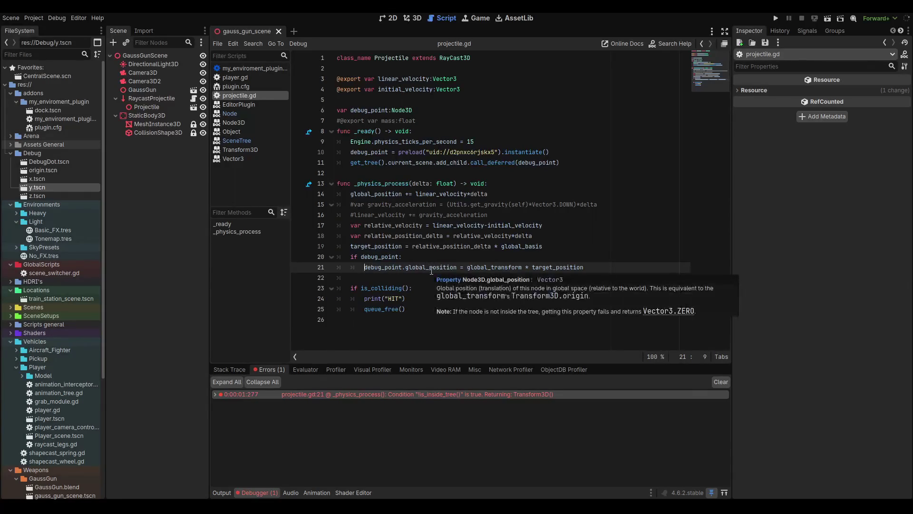
key(BackSpace)
key(Up)
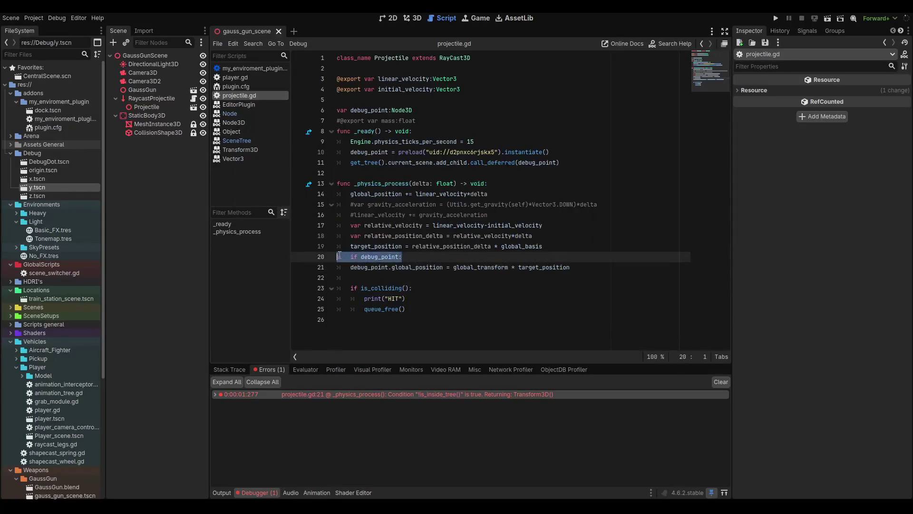
key(shift+End)
key(BackSpace)
key(BackSpace)
key(BackSpace)
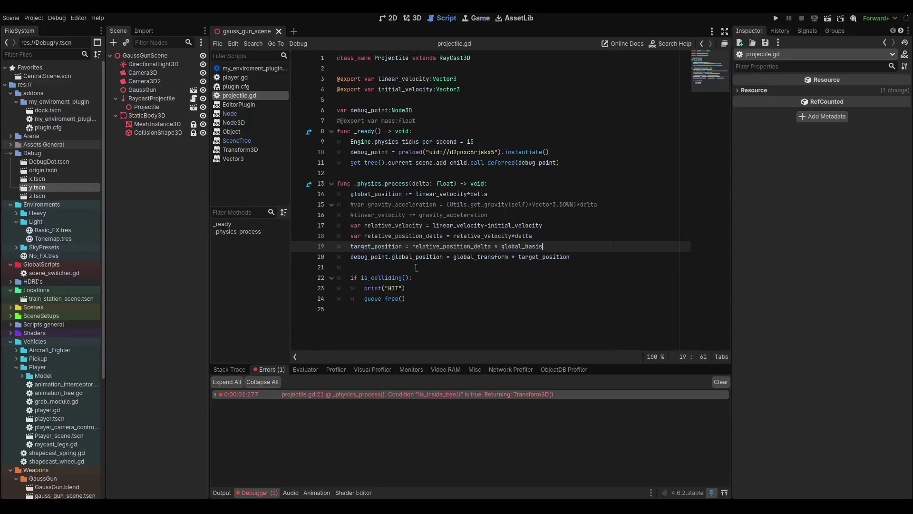
After a quick test run, add debug_point.scale = Vector3.ONE*0.01 below the instantiate line
key(F6)
key(F8)
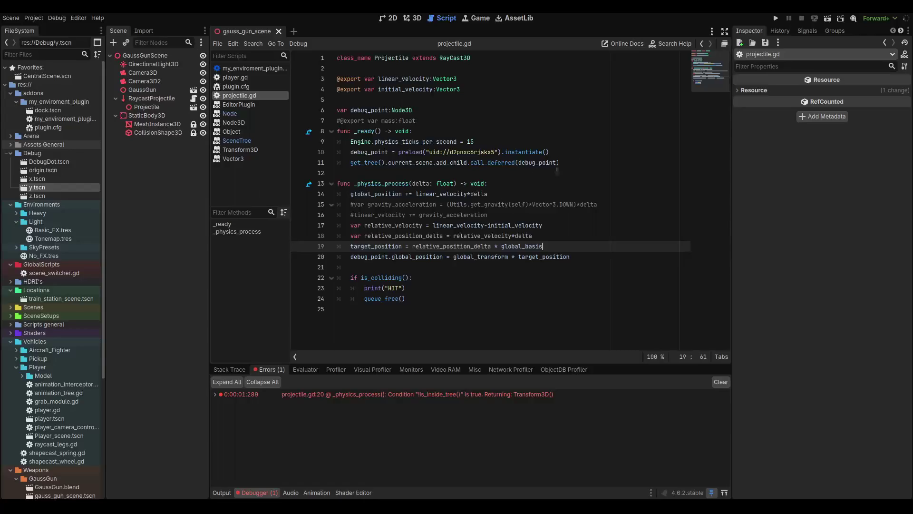
click(592, 152)
key(Return)
text(debug_point.)
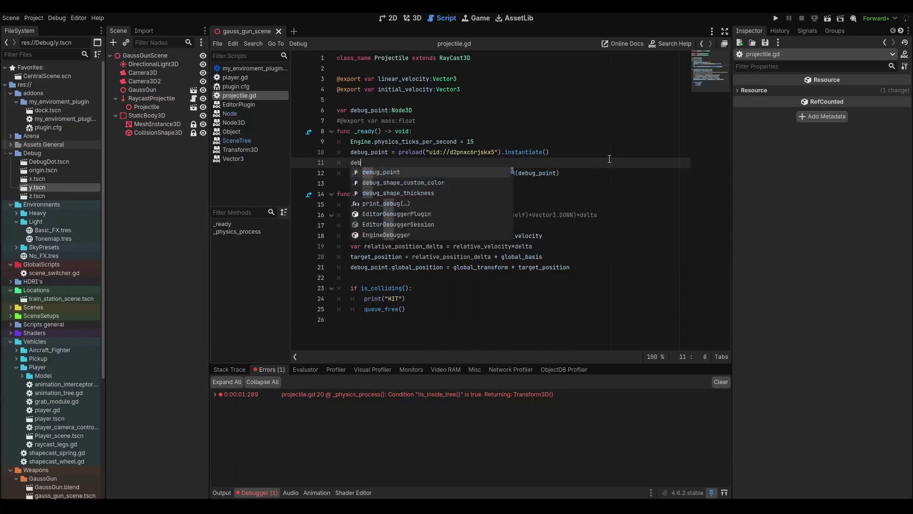
text(s)
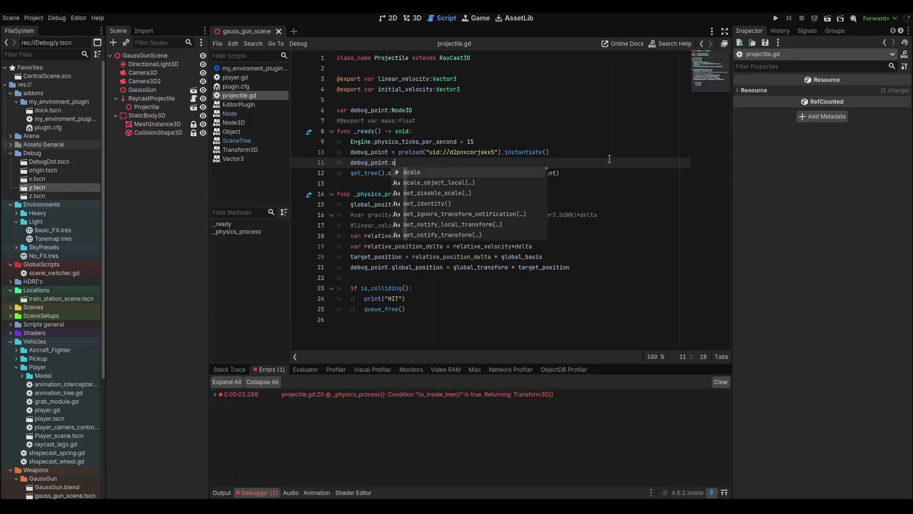
key(Return)
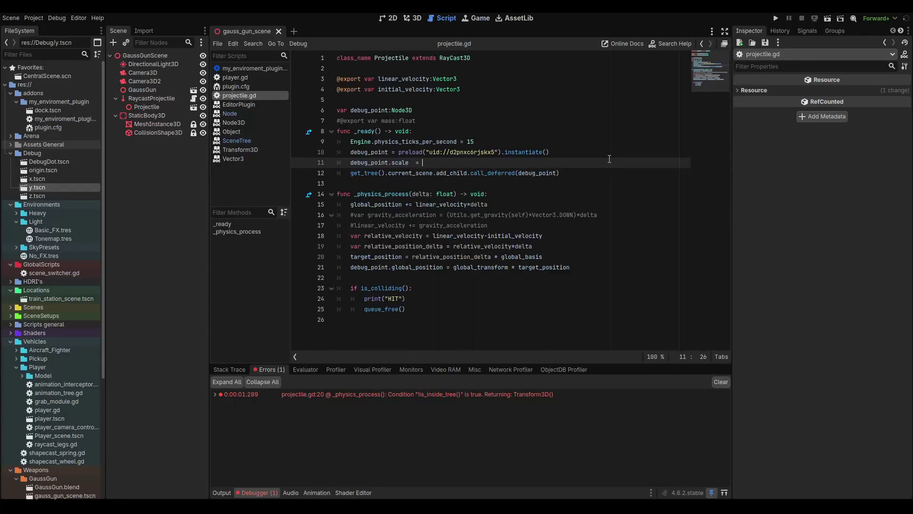
text(0.)
key(BackSpace)
key(BackSpace)
text(Vec)
key(Return)
text(.)
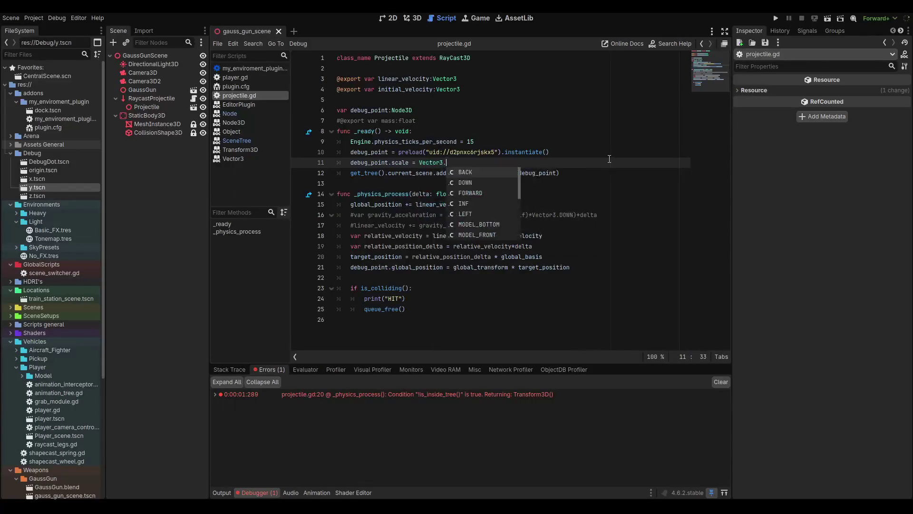
text(on)
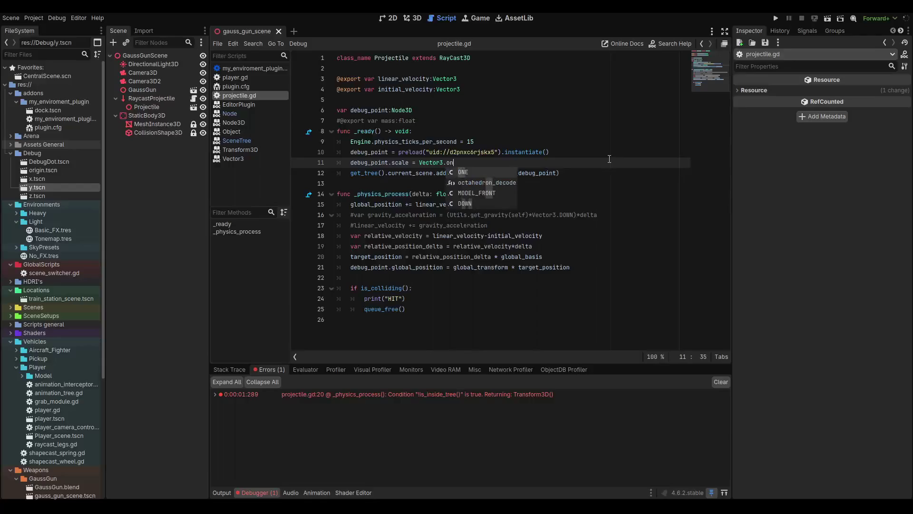
key(Return)
text(*0.05)
Run the current scene to test the scaling, then check the Output log
key(F6)
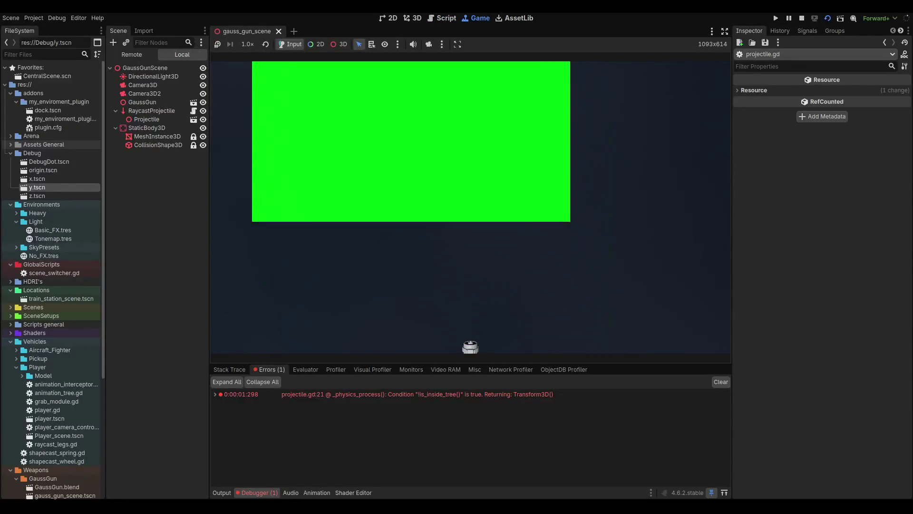
key(F8)
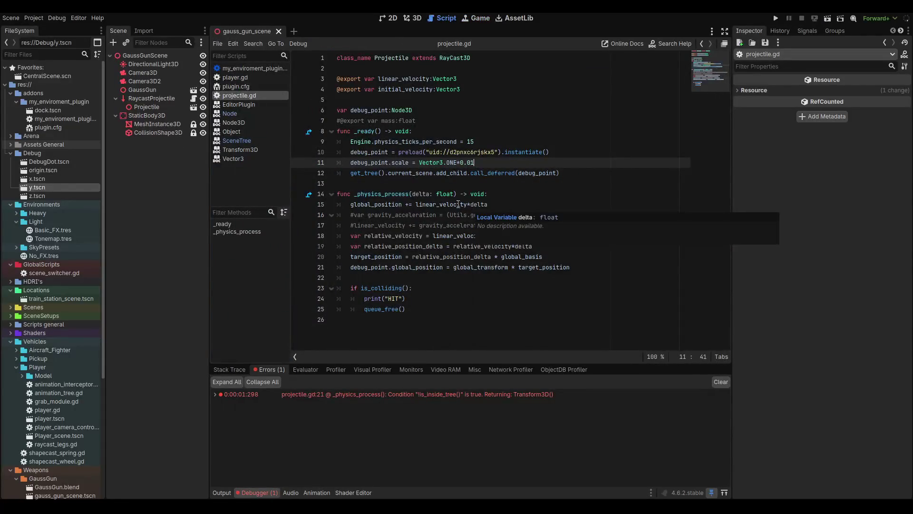
click(220, 491)
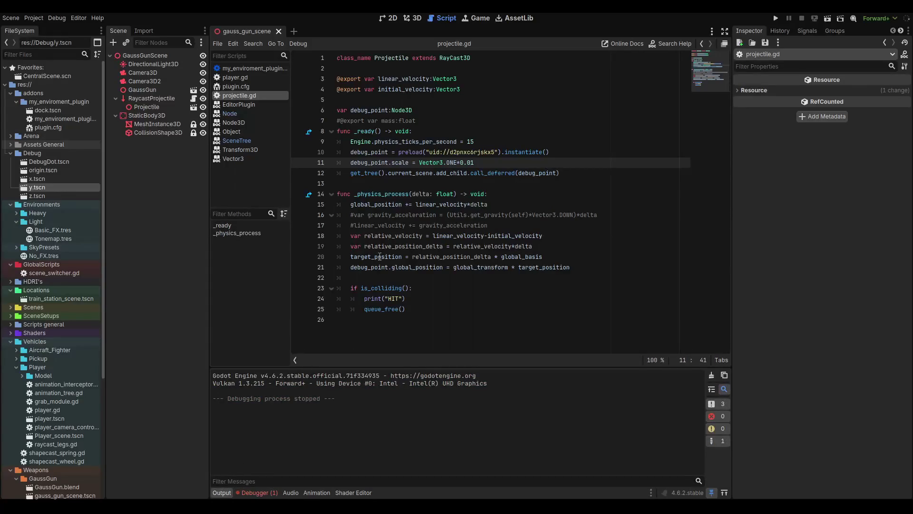
Remove call_deferred from line 12, test-run the scene, then retype .call_deferred after add_child
mouse_move(384, 162)
double_click(498, 172)
key(BackSpace)
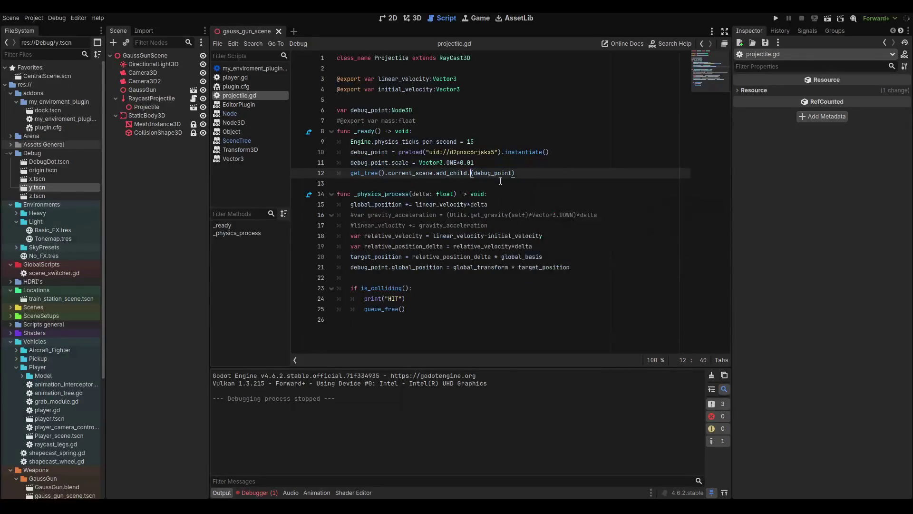
key(F6)
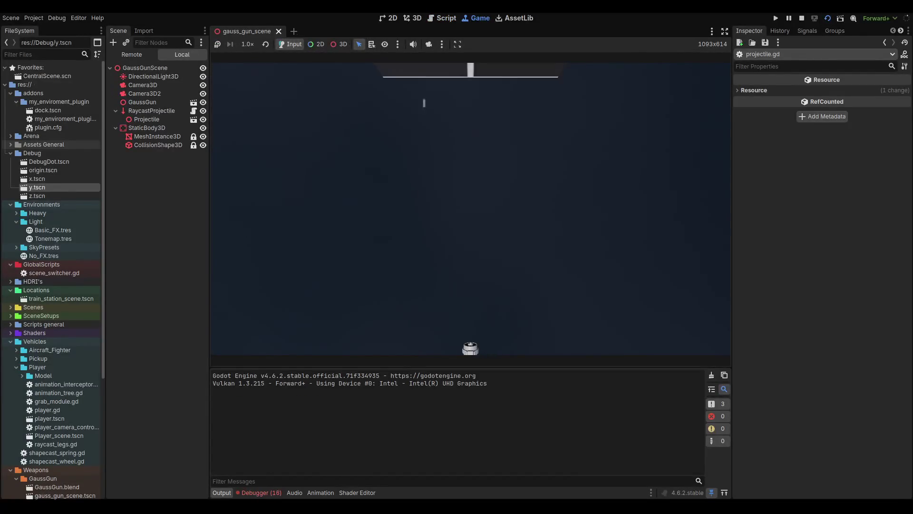
key(F8)
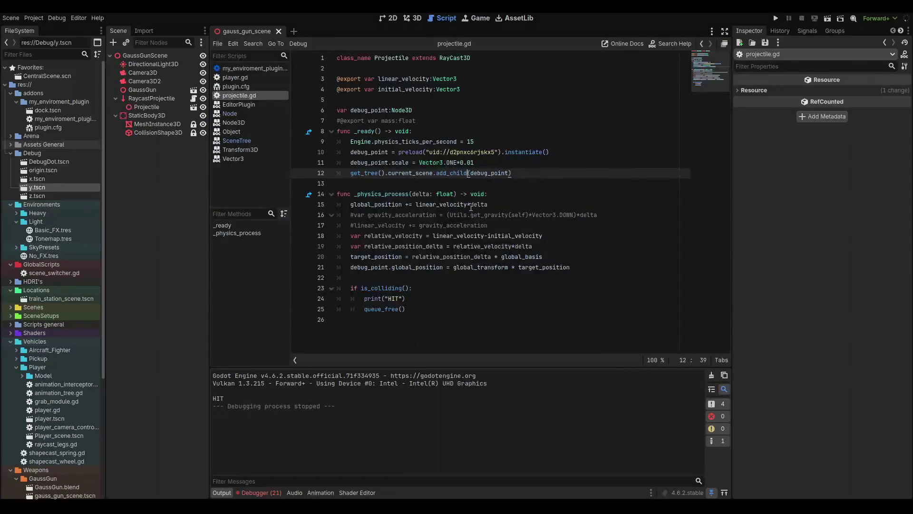
text(.call_deferred)
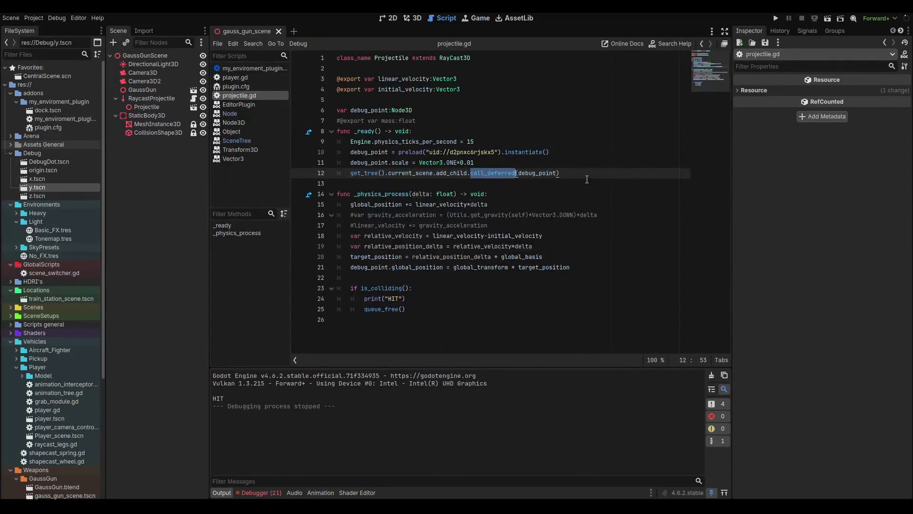
click(483, 92)
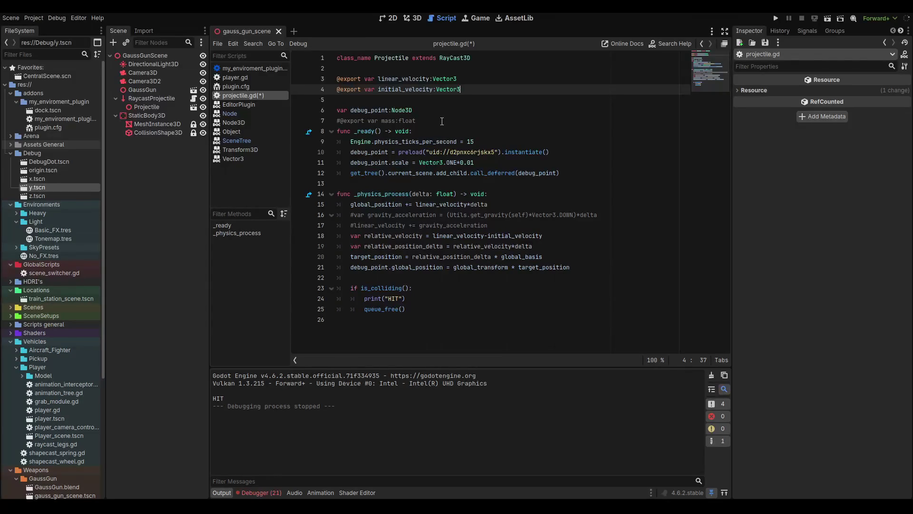
Declare 'var debug_point_res:Resource' on line 6, set to the preload call copied from line 11
click(422, 102)
key(Return)
text(var )
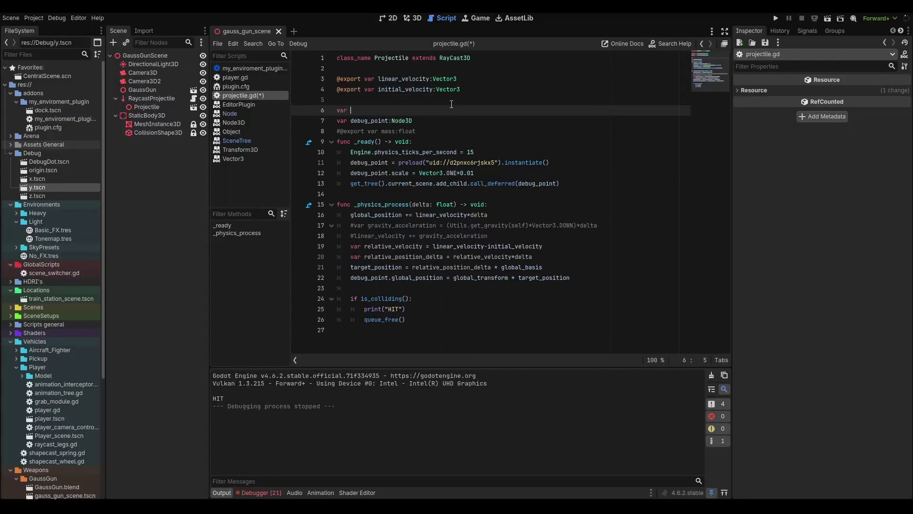
text(debug_po)
text(int)
text(_res:reso)
key(Return)
text(=)
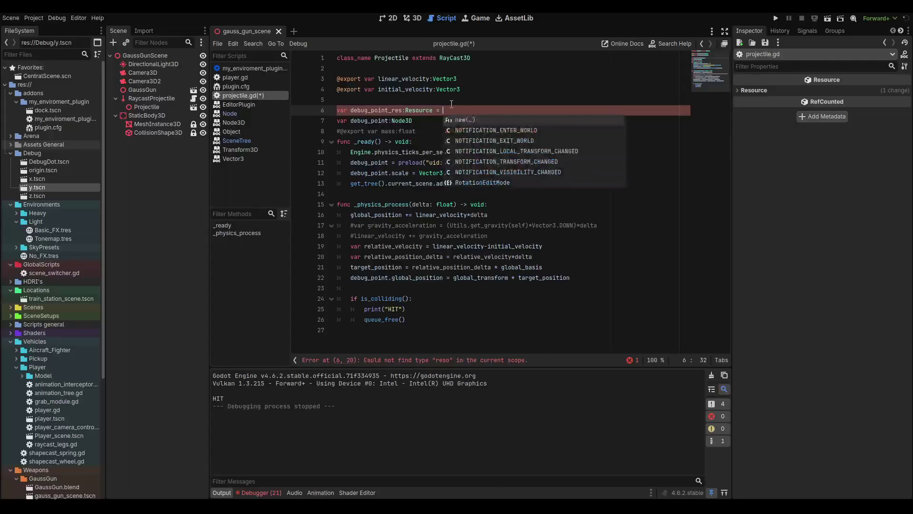
click(399, 152)
click(399, 162)
drag(399, 163, 501, 162)
key(ctrl+c)
click(457, 110)
key(ctrl+v)
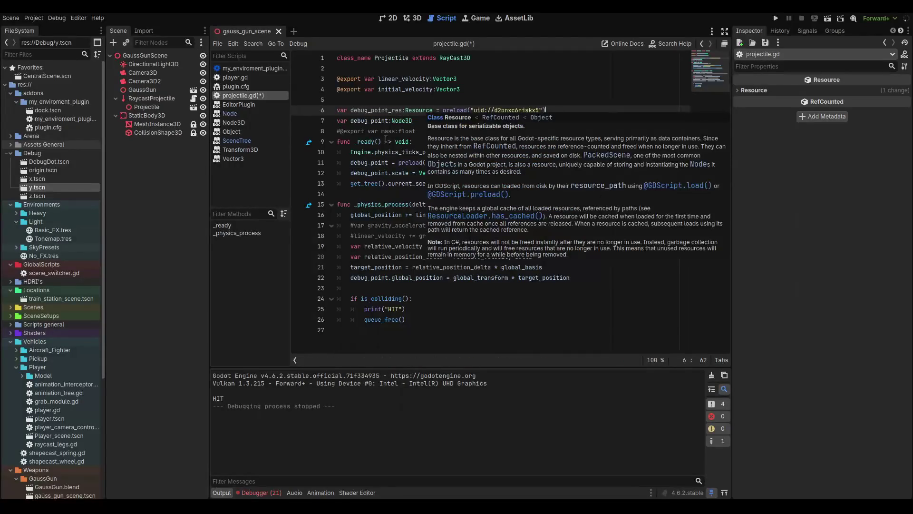
Change line 11 to debug_point_res.instantiate() instead of the inline preload and save the script
mouse_move(502, 162)
mouse_down()
mouse_move(412, 155)
mouse_move(399, 163)
mouse_up()
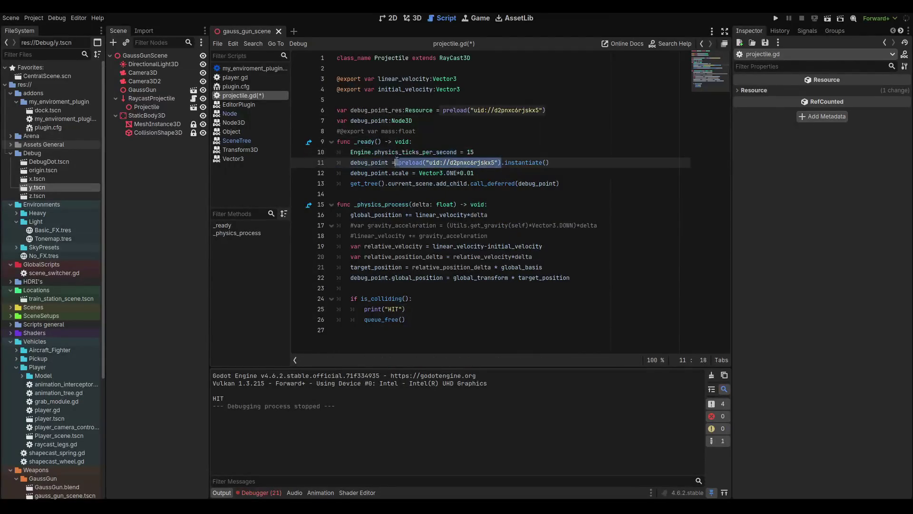
key(BackSpace)
click(389, 110)
text(_)
double_click(375, 110)
key(ctrl+c)
click(399, 162)
key(ctrl+v)
click(536, 162)
key(ctrl+s)
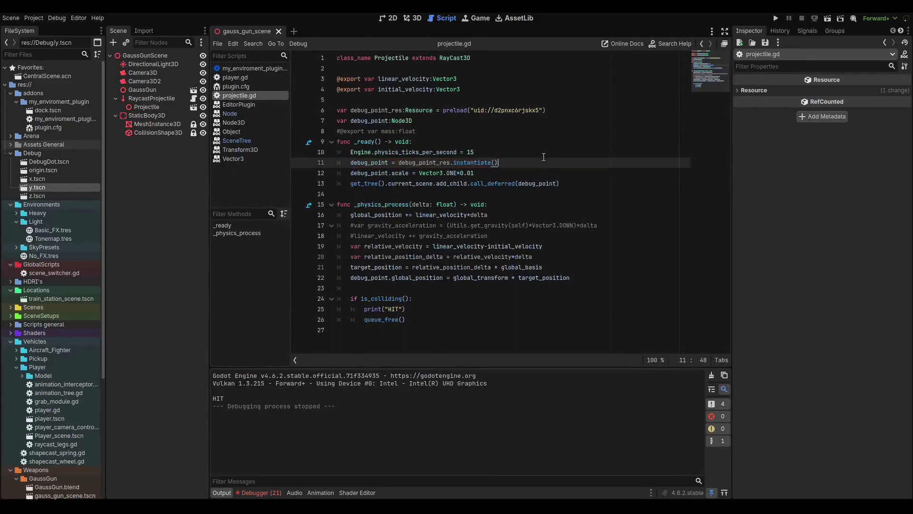
Run the scene, remove .call_deferred so add_child is called directly, rerun with F6, then stop
mouse_move(465, 109)
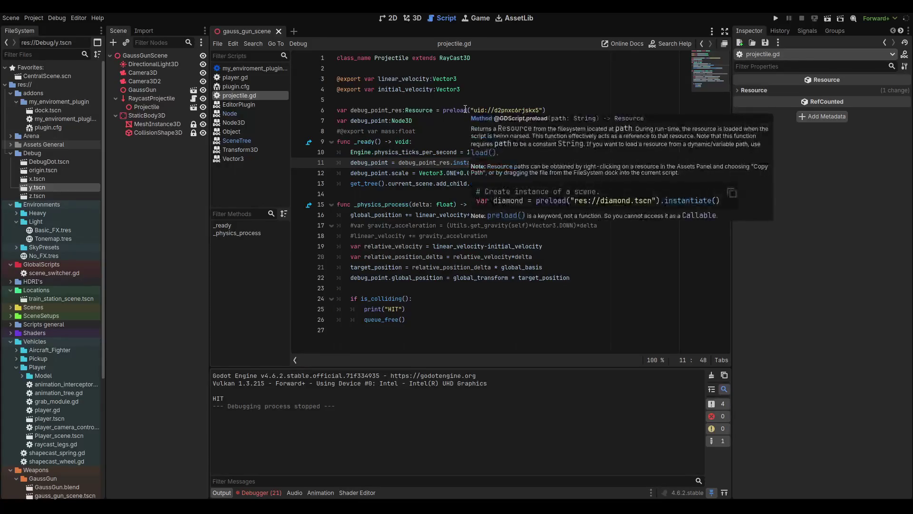
key(F6)
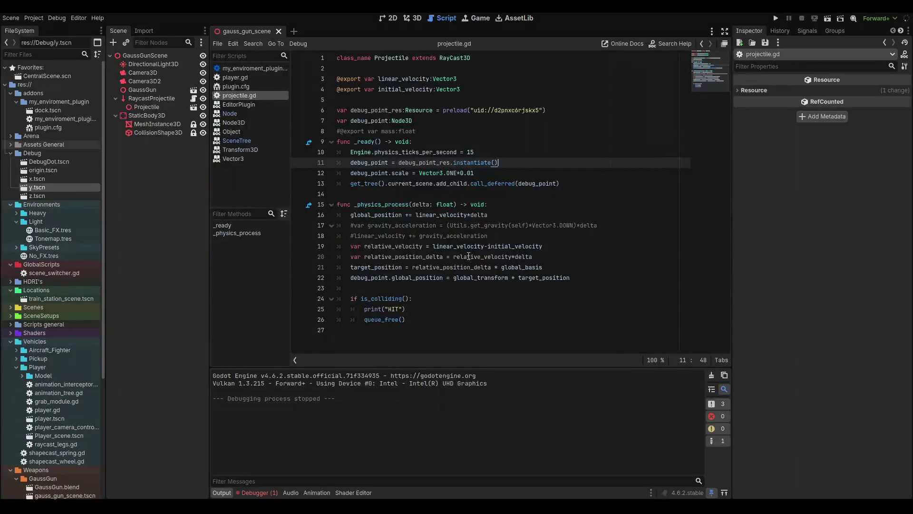
double_click(494, 183)
key(BackSpace)
key(BackSpace)
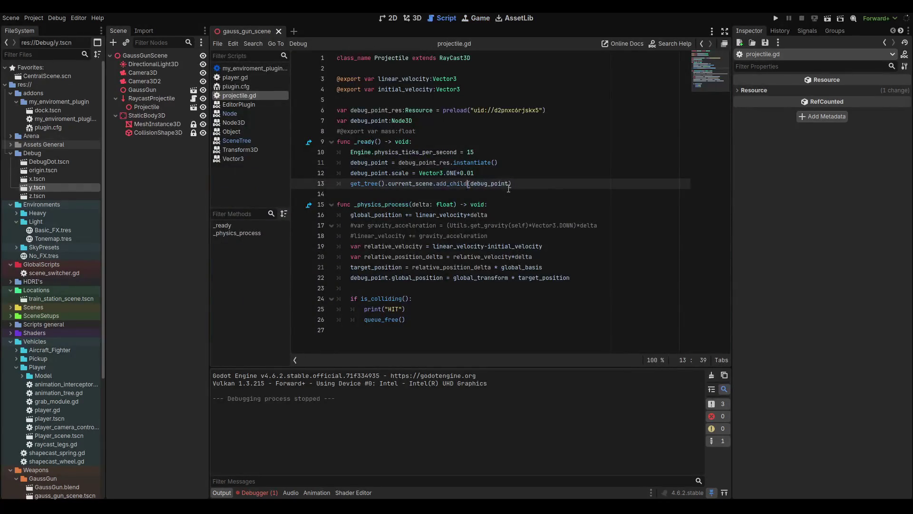
key(F6)
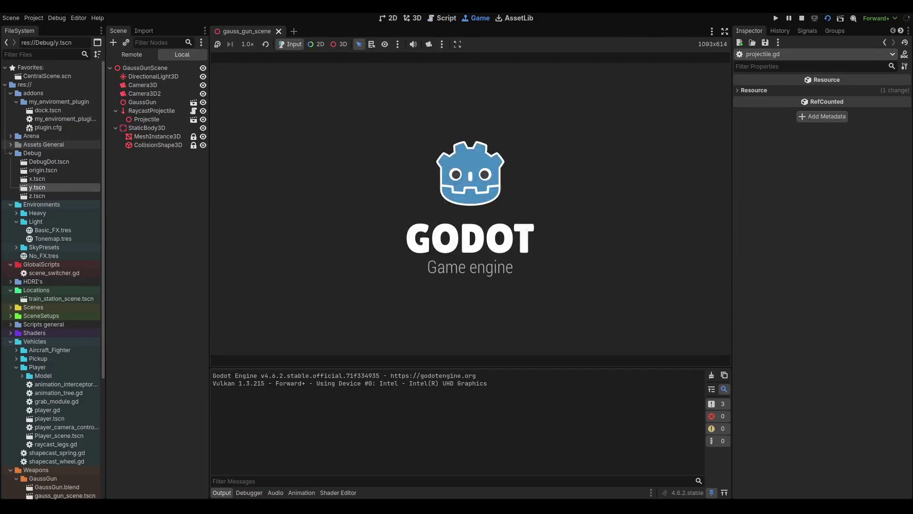
key(F8)
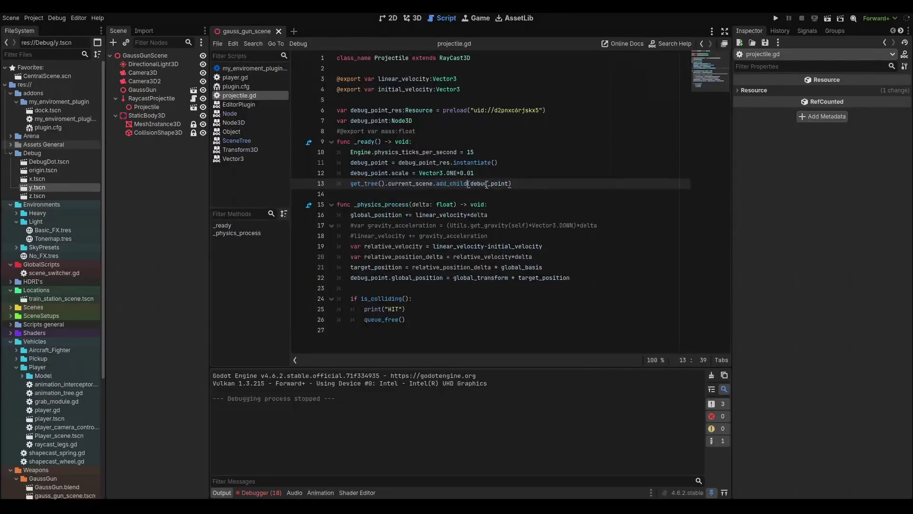
key(alt+Tab)
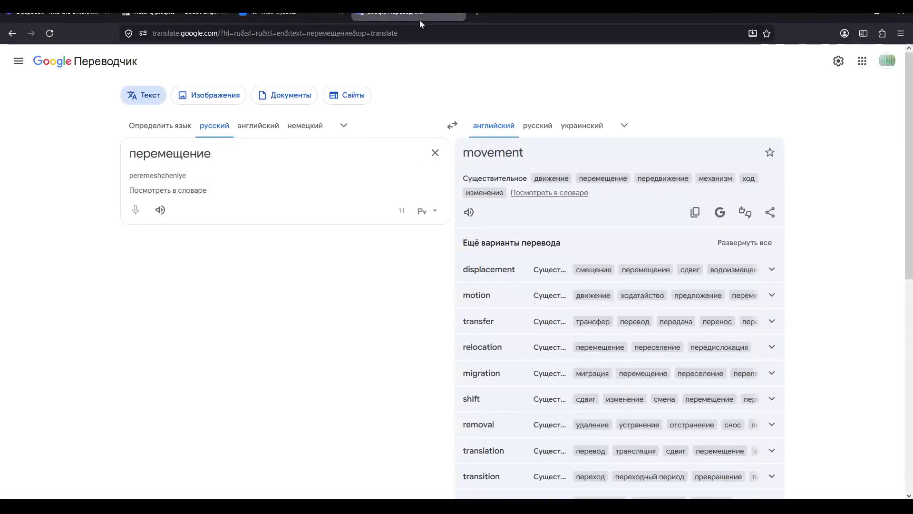
In the Godot docs tab, search for 'instantiating', then clear and close the search
click(285, 14)
click(174, 12)
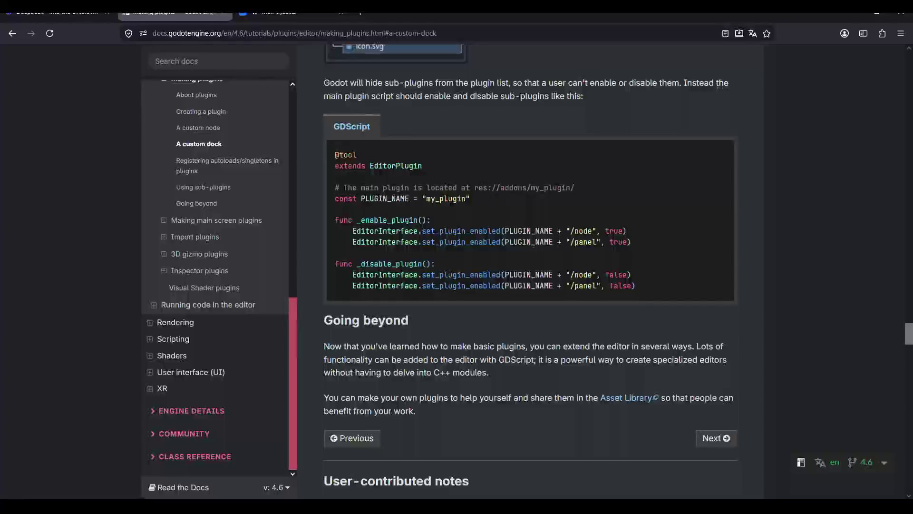
click(166, 55)
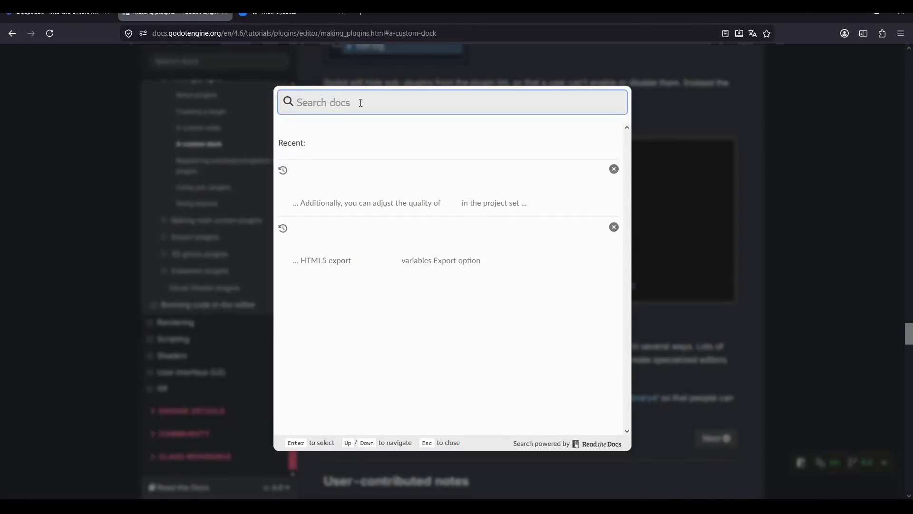
text(instan)
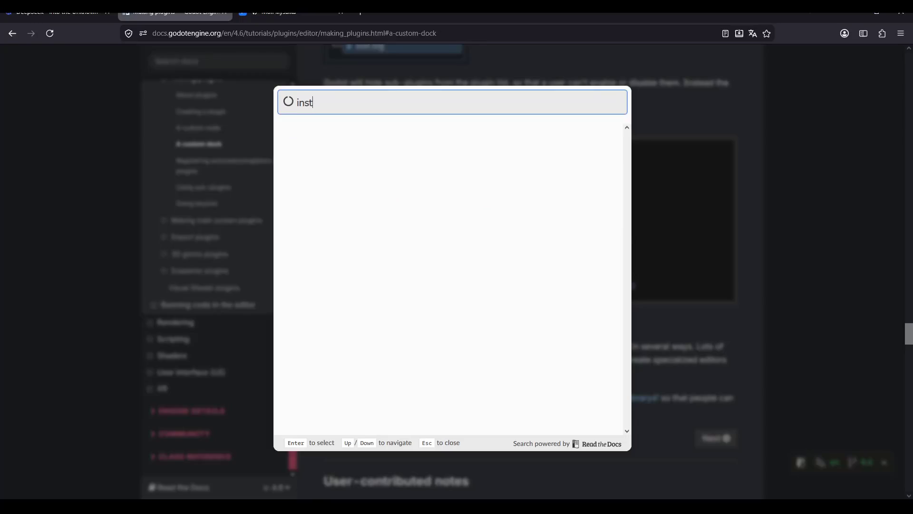
text(tiating)
key(ctrl+a)
key(BackSpace)
key(Escape)
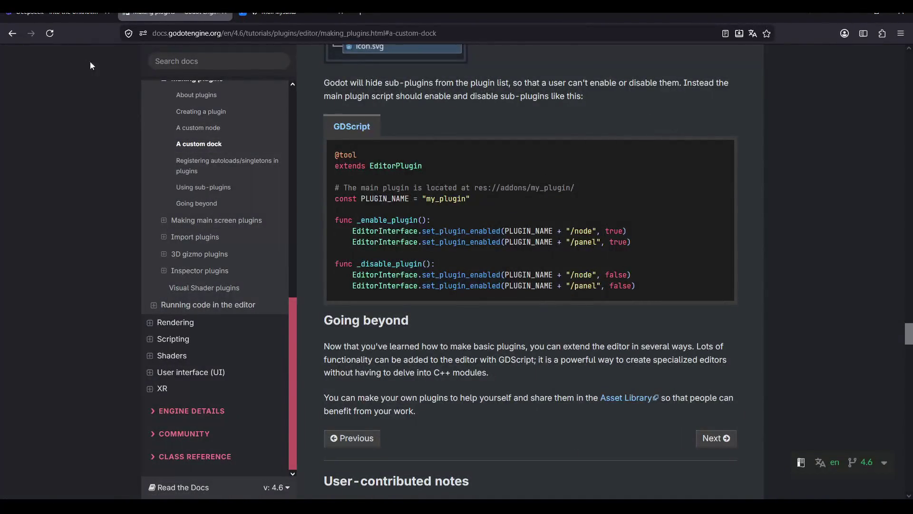
Scroll the docs sidebar, expand the 3D manual section, then collapse it again
scroll(214, 190, up, 6)
scroll(758, 259, up, 15)
drag(910, 259, 909, 57)
scroll(239, 276, up, 3)
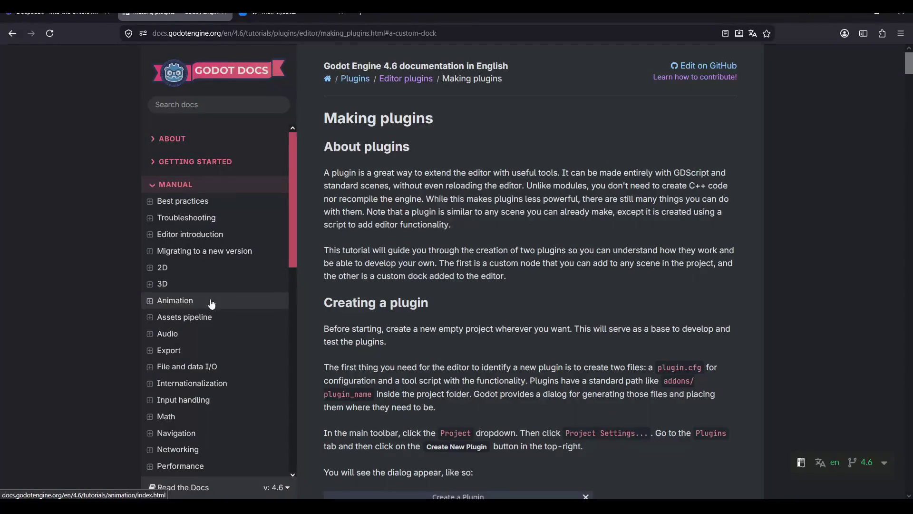
click(151, 285)
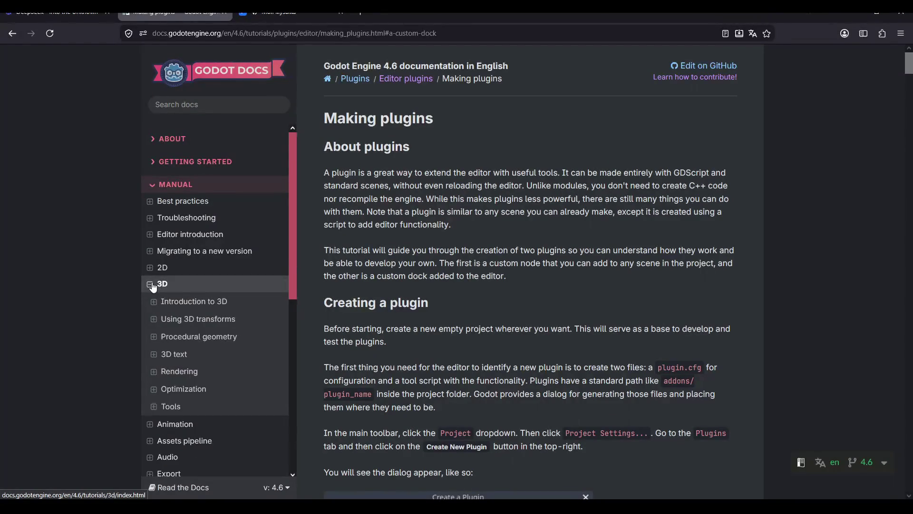
scroll(180, 373, down, 5)
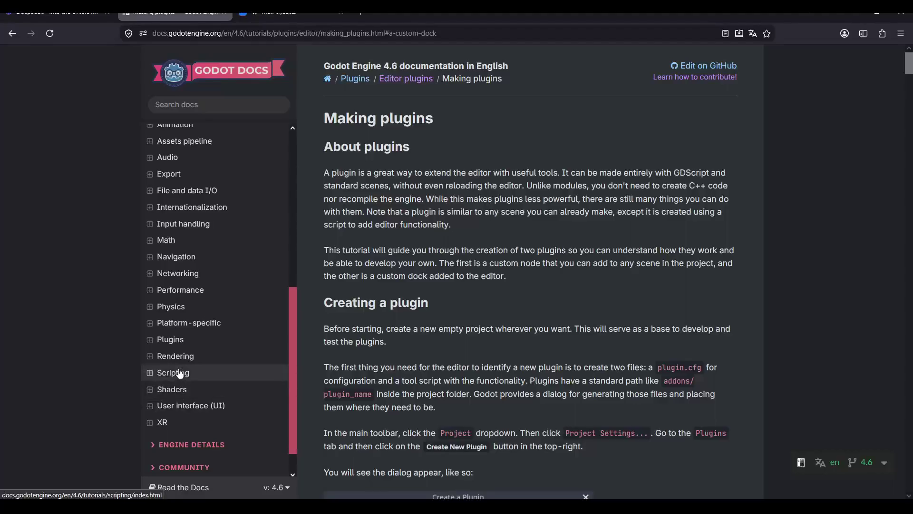
scroll(176, 376, up, 10)
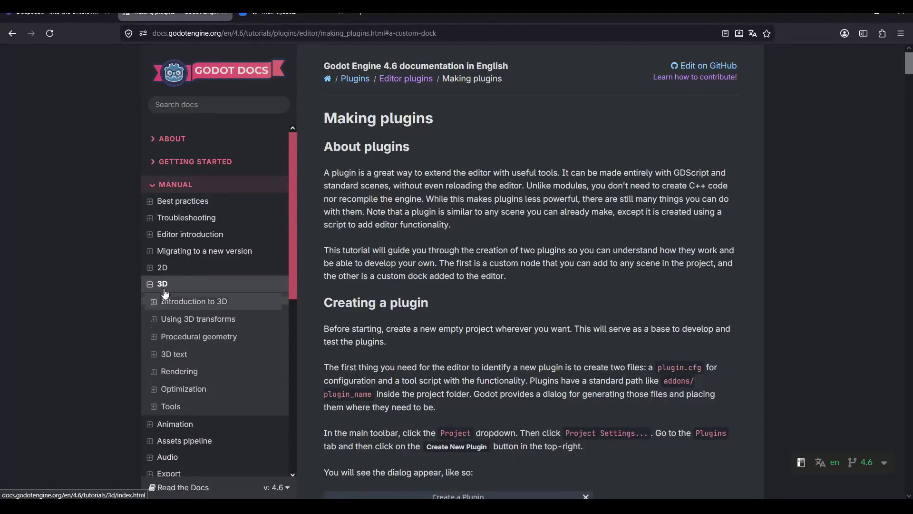
click(150, 284)
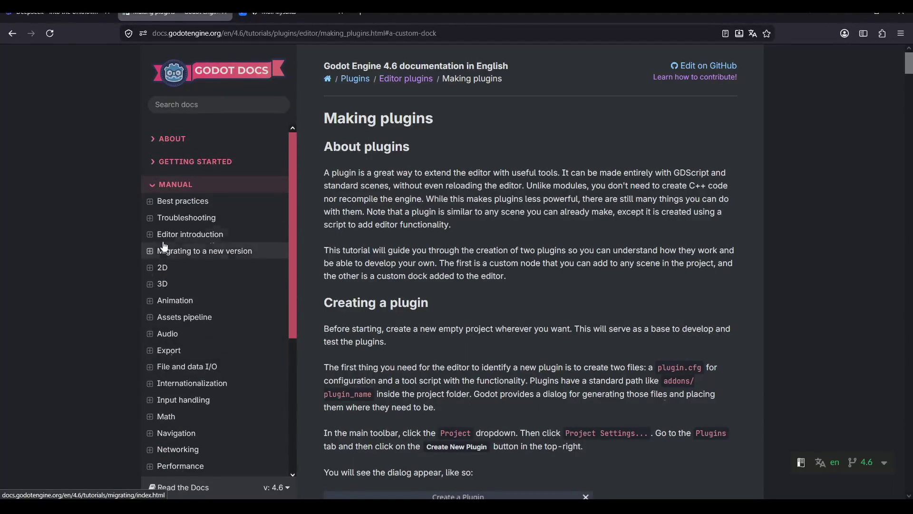
Expand Getting Started, browse Introduction, and open Your first 2D game from Step by step
click(153, 162)
click(150, 178)
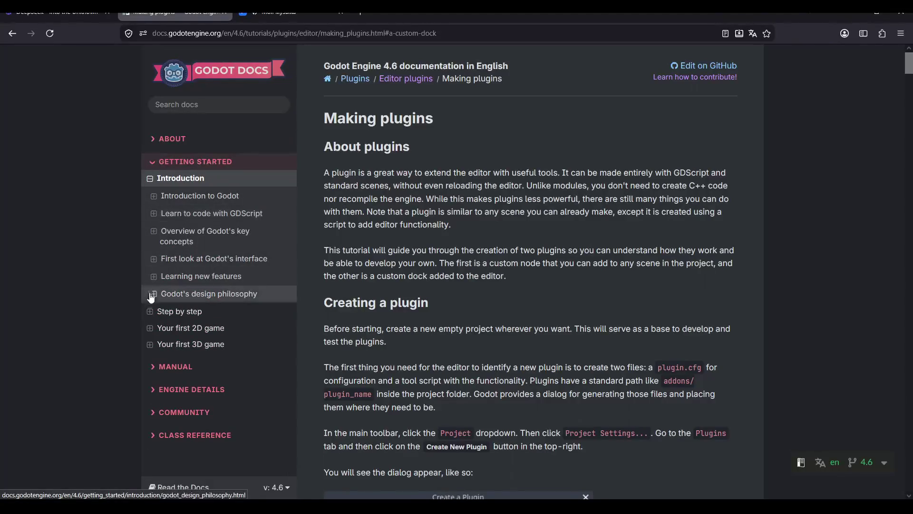
click(149, 179)
click(147, 196)
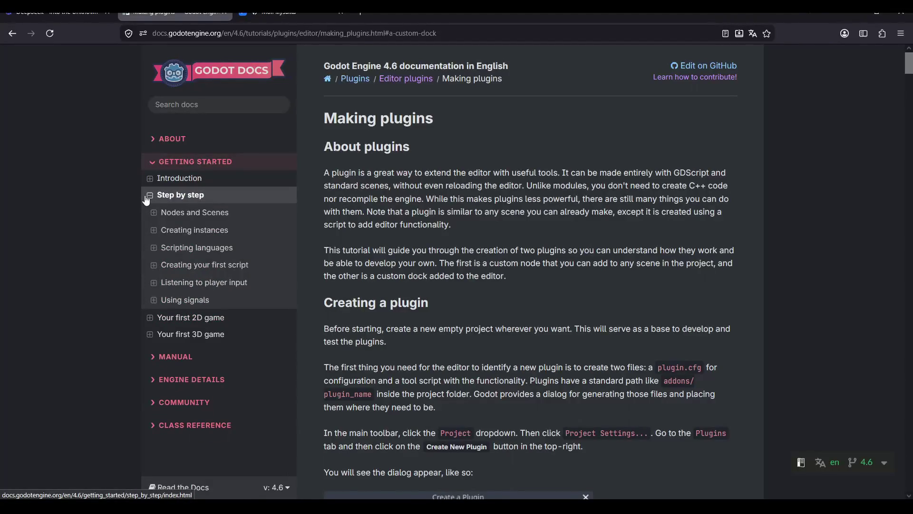
click(166, 322)
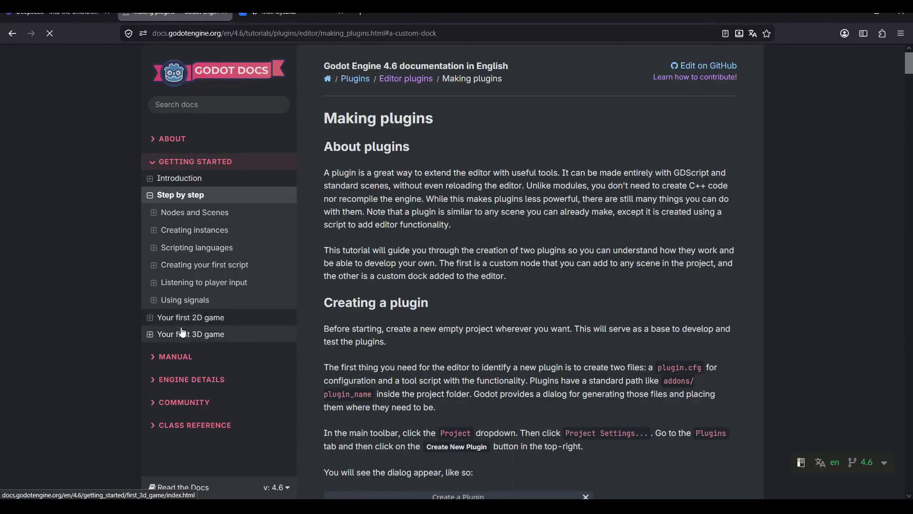
Collapse and re-expand Step by step, toggle the Using signals sub-sections, then return to Godot
click(206, 101)
click(196, 132)
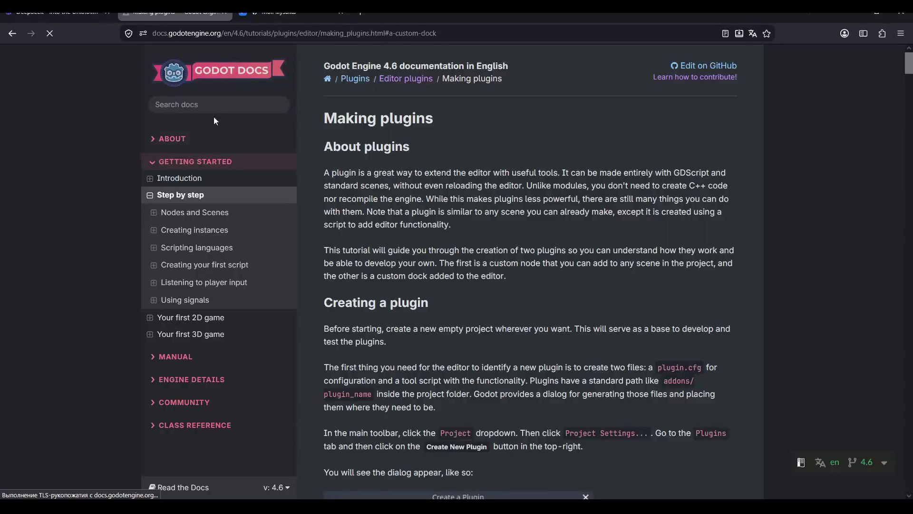
click(148, 195)
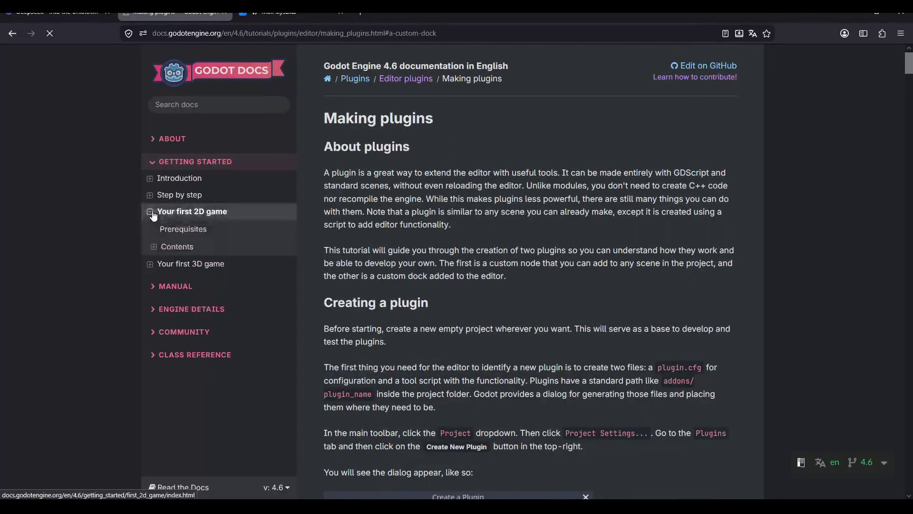
click(150, 195)
click(193, 300)
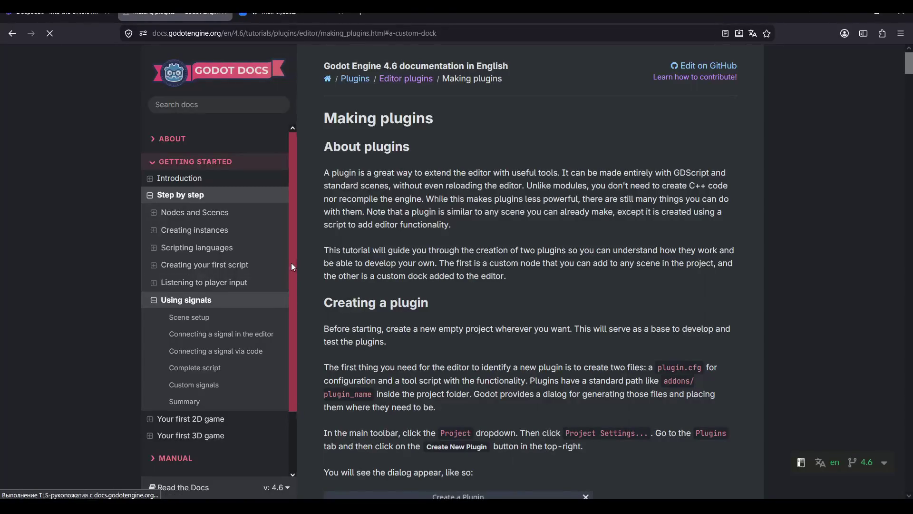
click(153, 300)
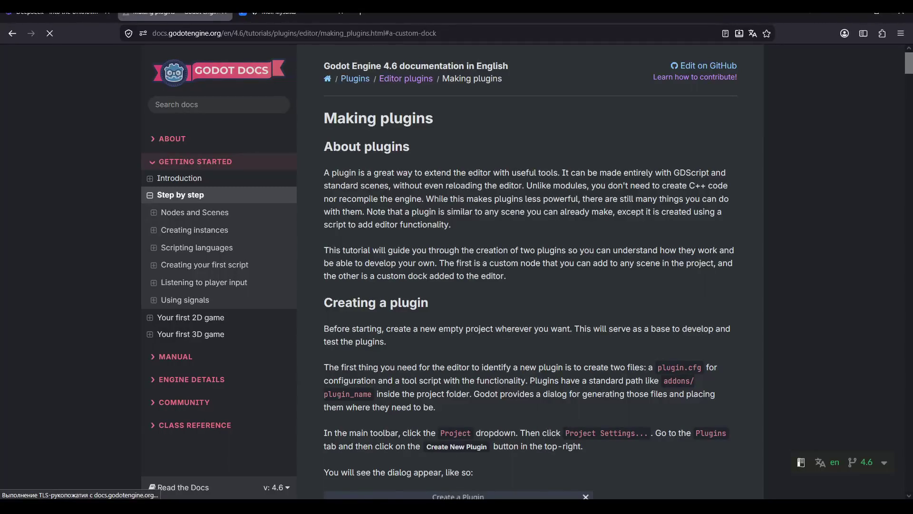
key(alt+Tab)
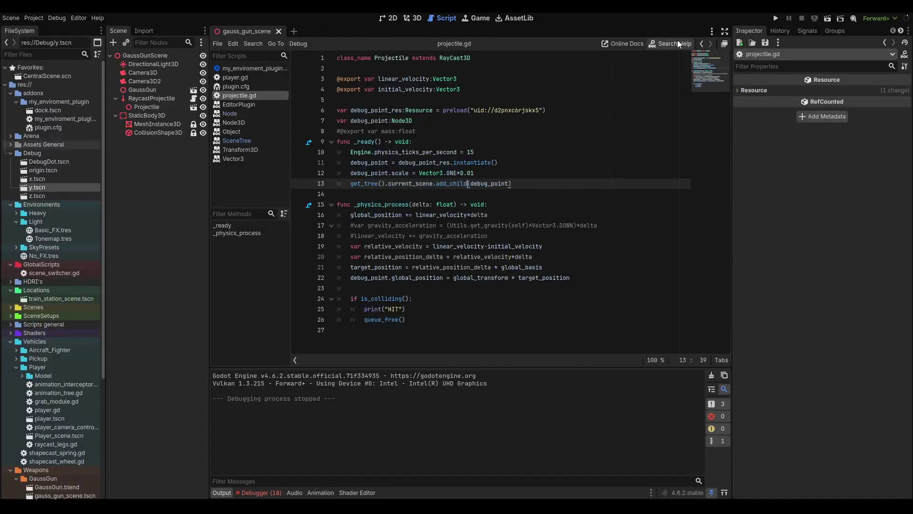
Open the built-in Resource class reference from the type on line 6 and scroll through it
click(468, 162)
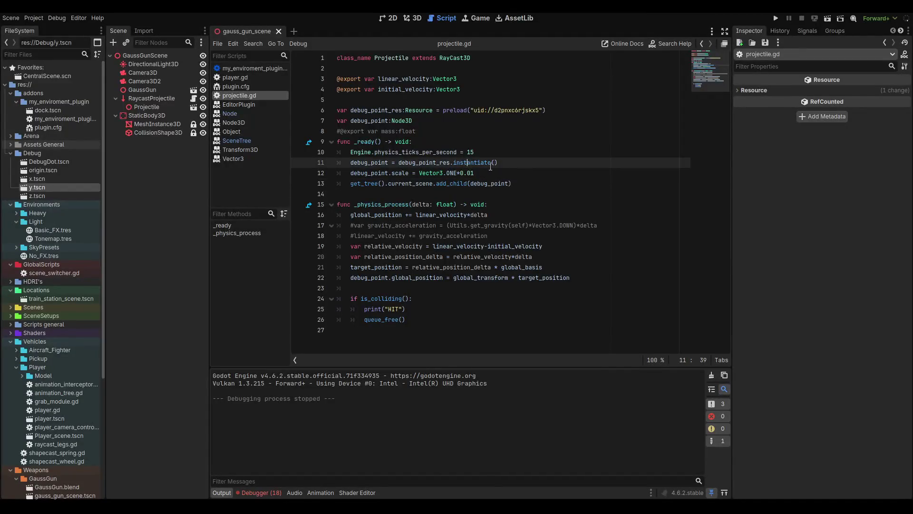
click(450, 162)
ctrl+click(419, 111)
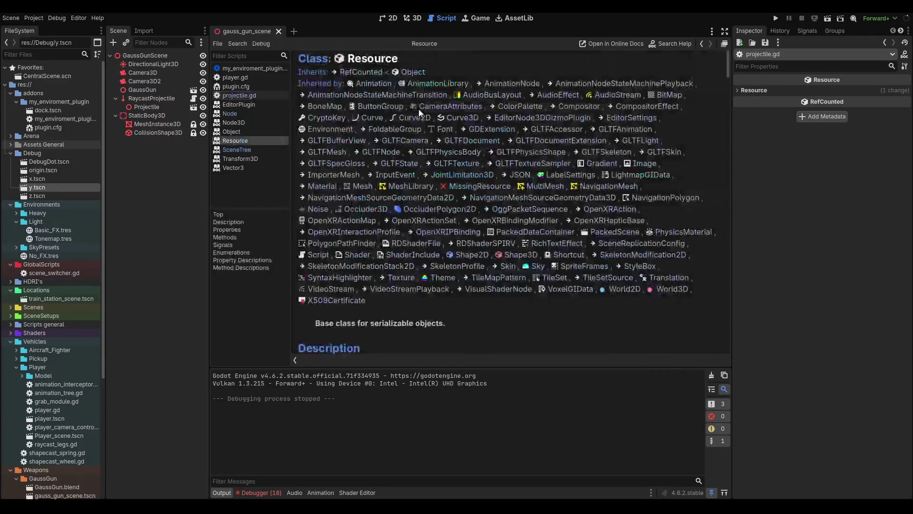
scroll(398, 165, down, 5)
scroll(399, 162, down, 8)
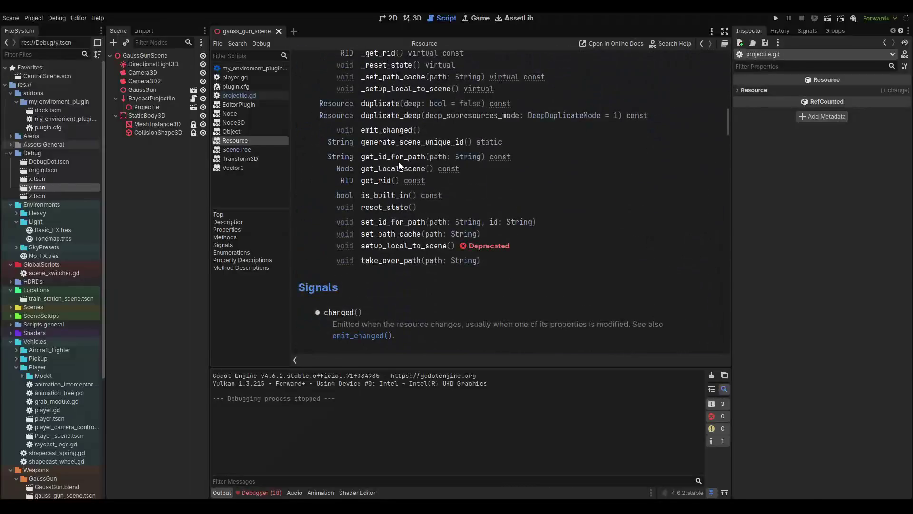
scroll(399, 161, up, 4)
scroll(402, 194, down, 5)
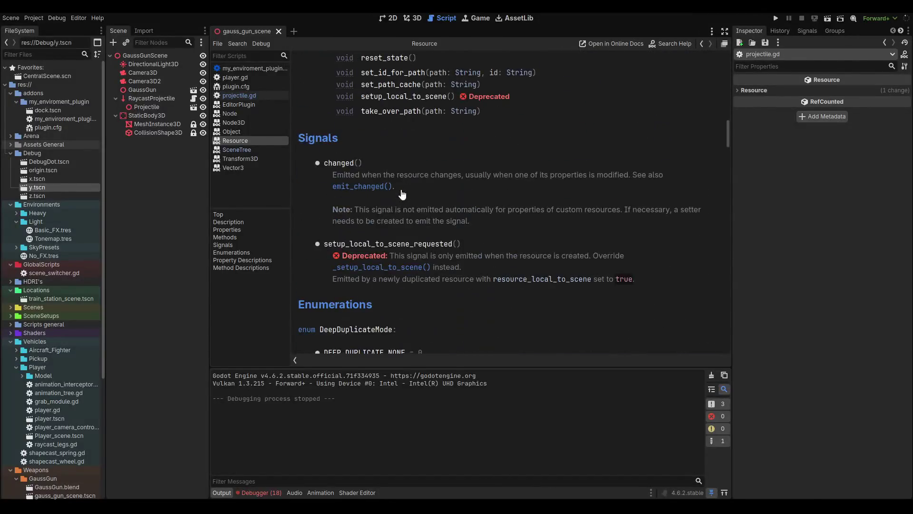
Read the Resource Methods section, then search the help for 'instanti'
click(225, 237)
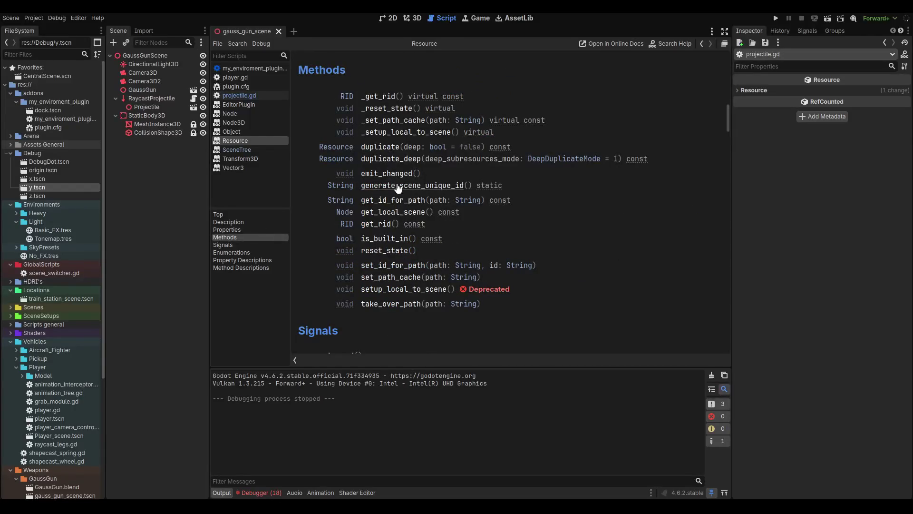
scroll(388, 312, up, 4)
scroll(410, 196, down, 7)
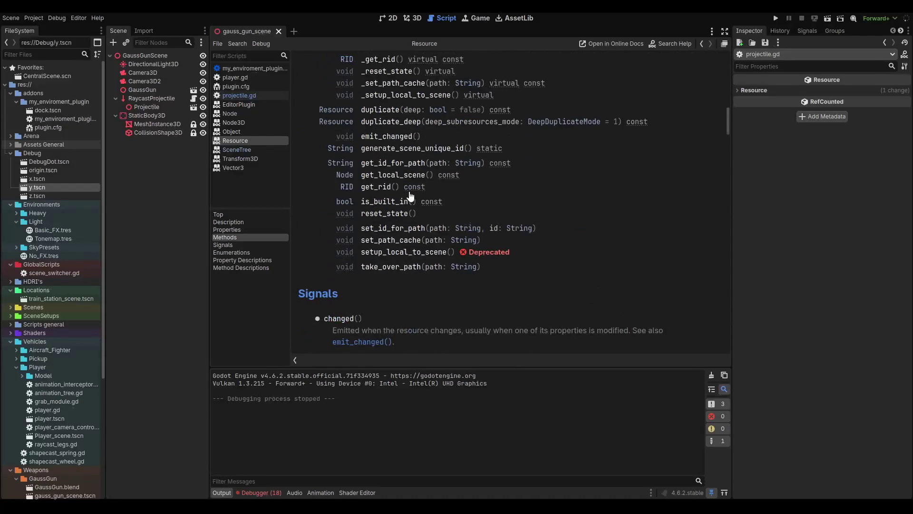
scroll(410, 196, down, 6)
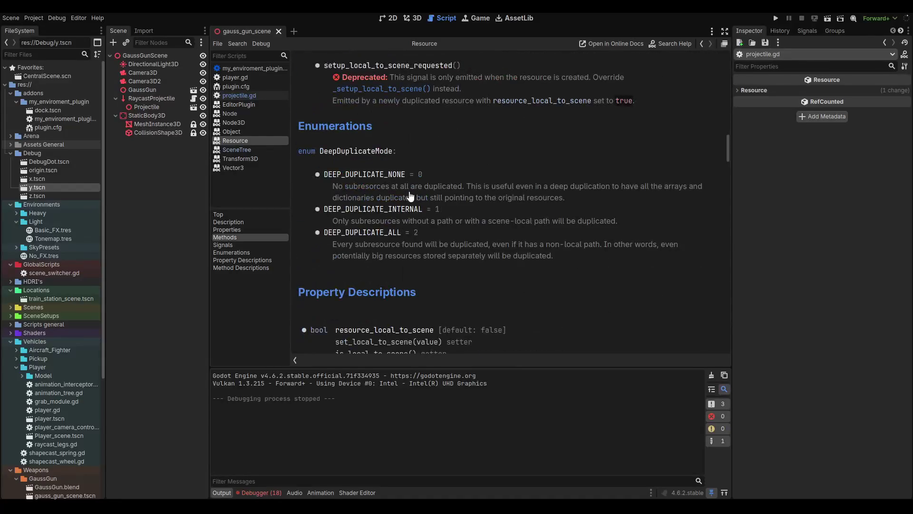
scroll(411, 196, down, 6)
scroll(410, 196, down, 15)
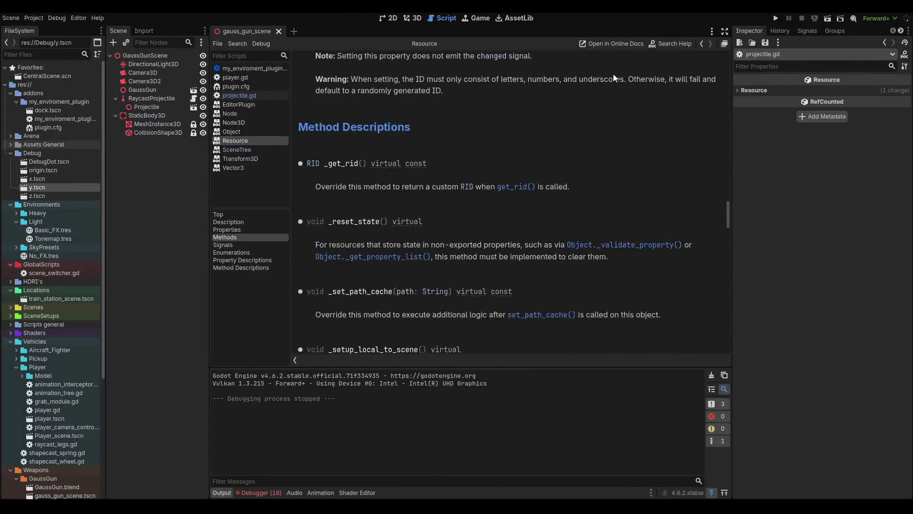
click(652, 43)
text(insta)
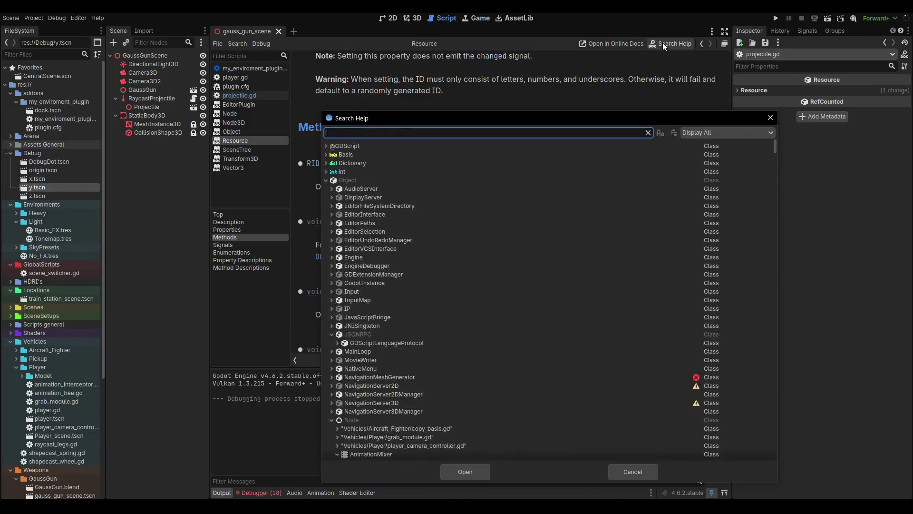
text(nti)
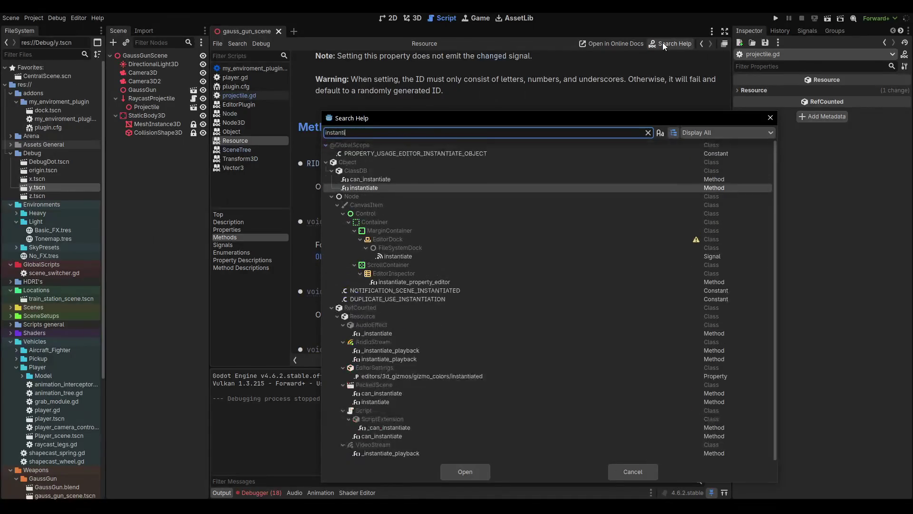
Read the ClassDB instantiate() documentation from the help results, then close the ClassDB page
double_click(361, 187)
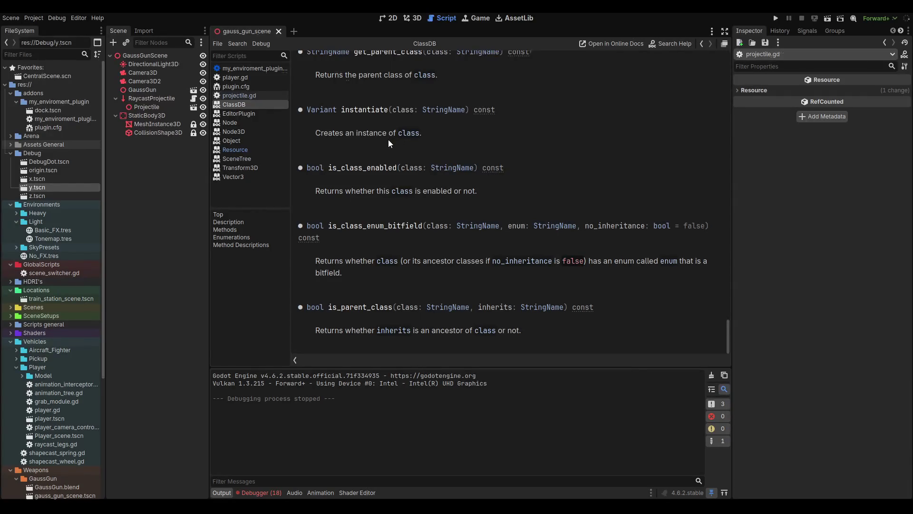
scroll(388, 139, up, 1)
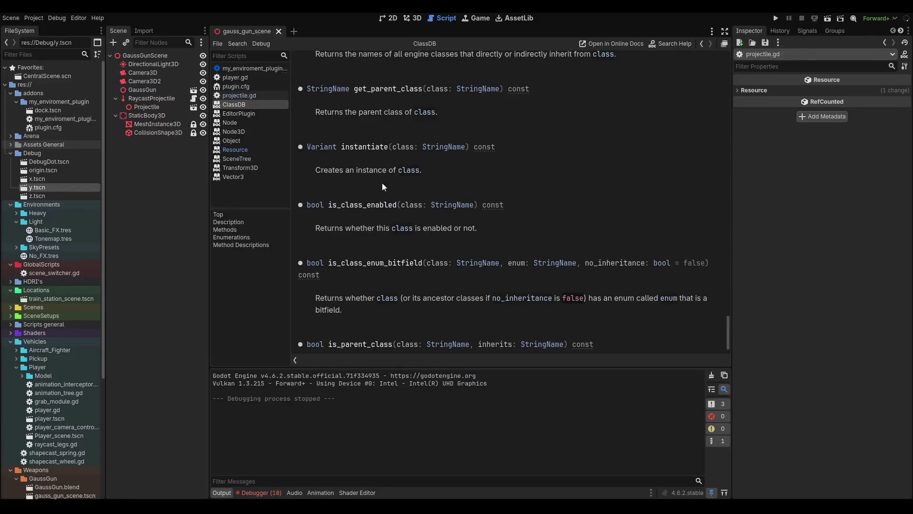
middle_click(233, 100)
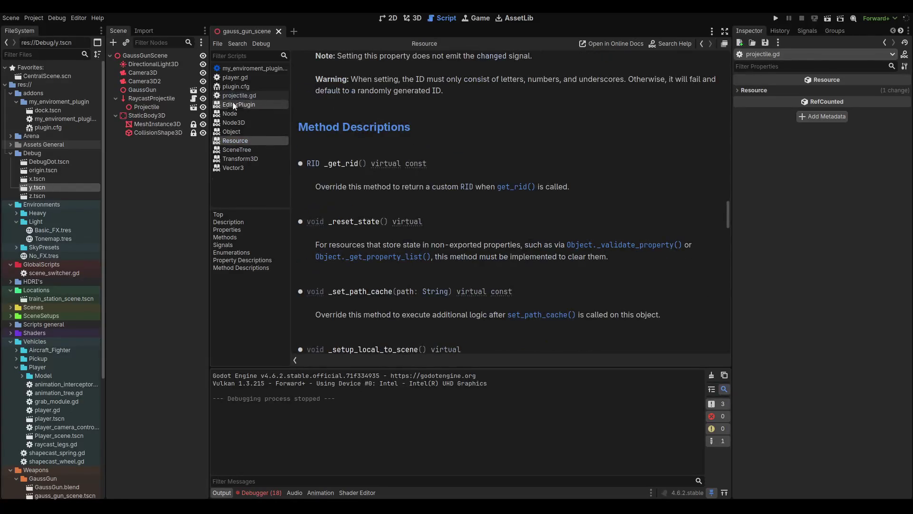
Close the EditorPlugin and remaining class reference pages, leaving projectile.gd
middle_click(234, 107)
middle_click(234, 107)
middle_click(234, 107)
middle_click(234, 107)
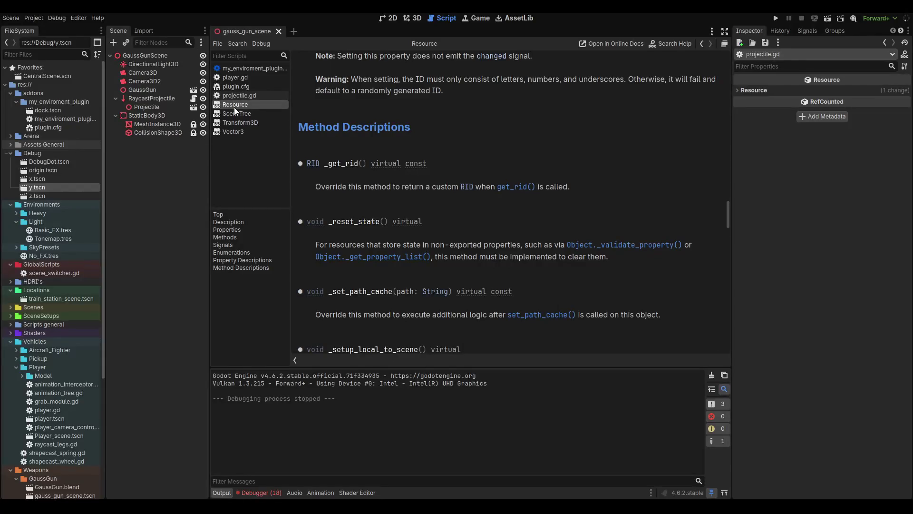
middle_click(236, 104)
middle_click(235, 103)
middle_click(236, 104)
middle_click(236, 103)
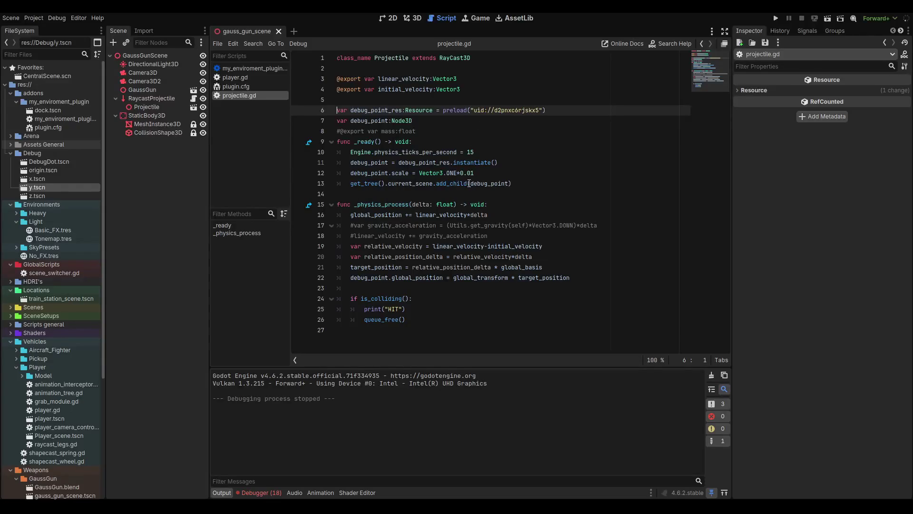
Read the add_child tooltip on line 13, go to line 22, then switch to DeepSeek
mouse_move(469, 183)
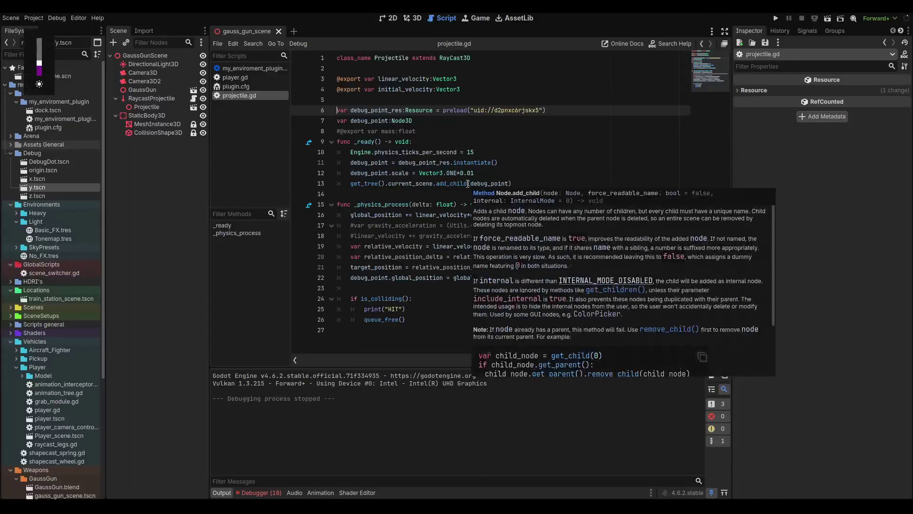
scroll(512, 233, down, 3)
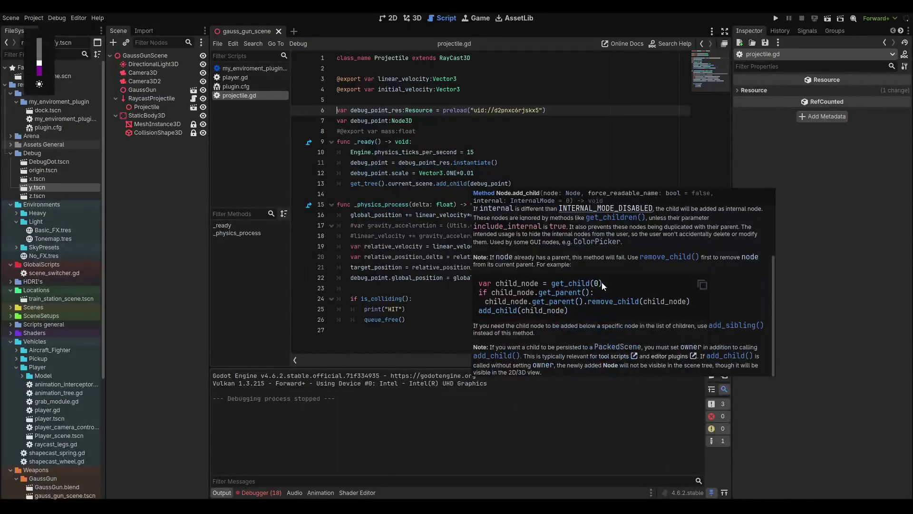
scroll(604, 282, up, 3)
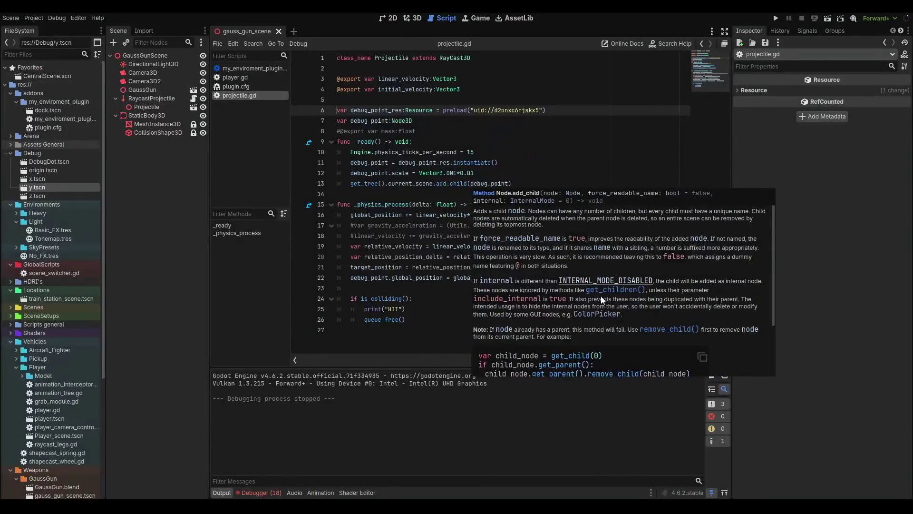
scroll(598, 291, down, 3)
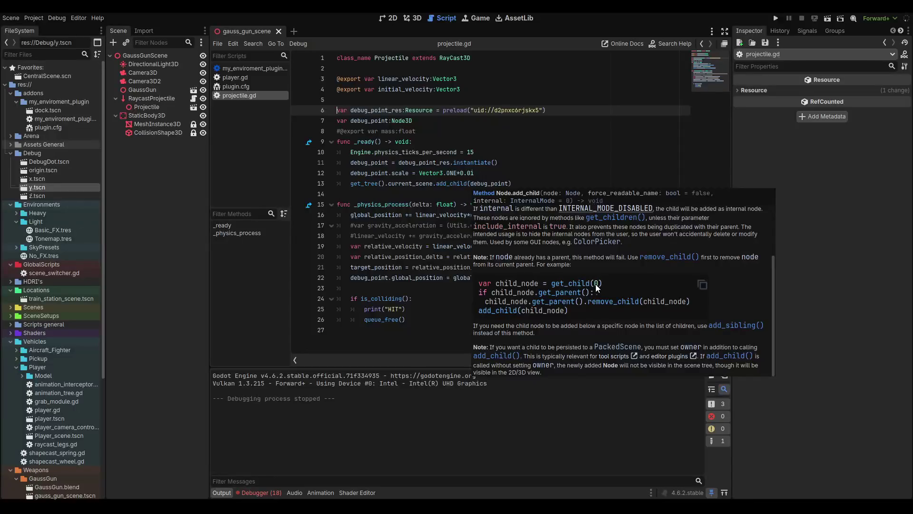
click(409, 277)
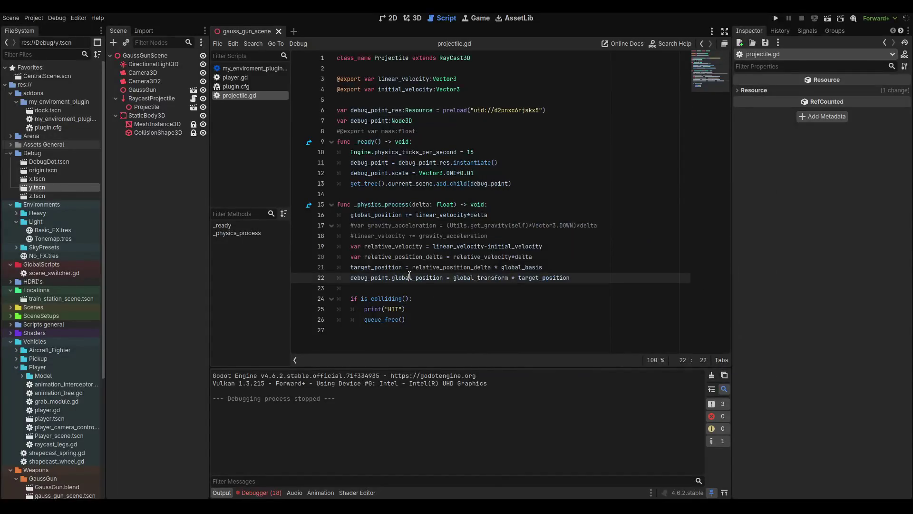
mouse_move(409, 276)
key(alt+Tab)
click(57, 12)
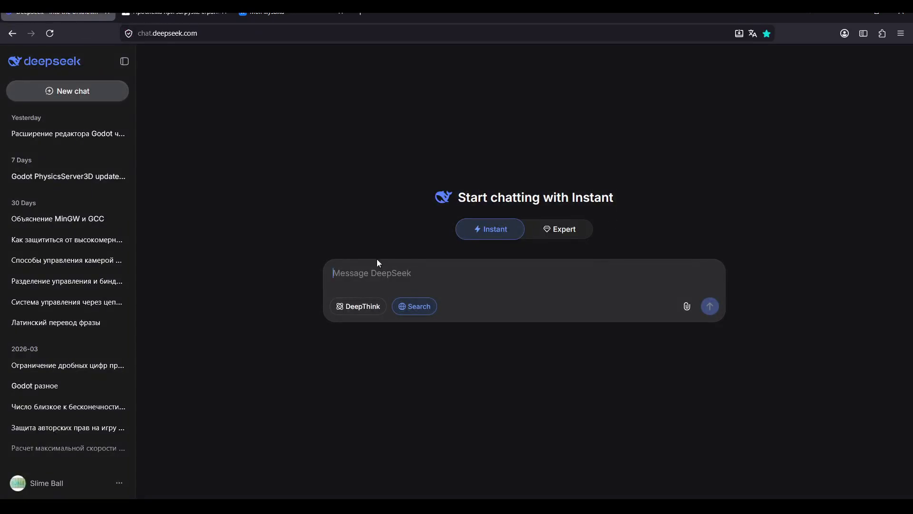
Ask DeepSeek 'как инстансить в godot' in a new chat, then go to the VK music tab
text(rf)
key(BackSpace)
key(BackSpace)
text(как ин)
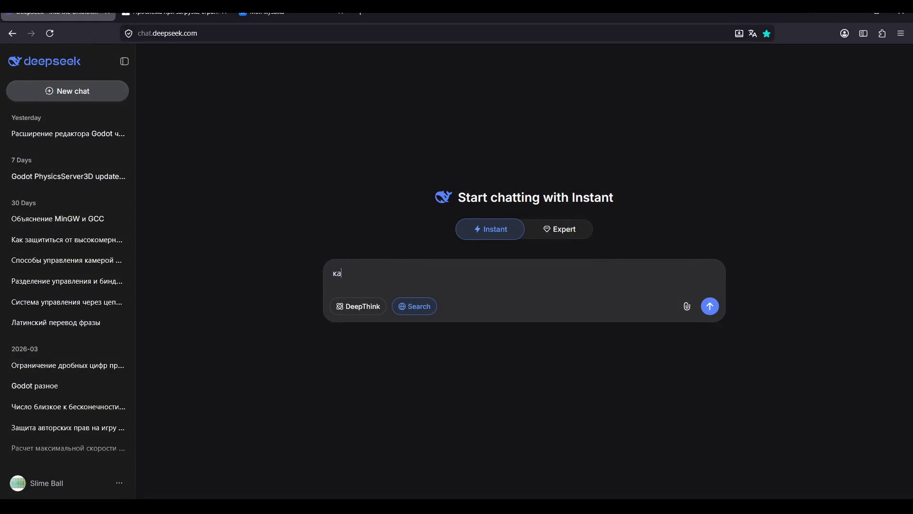
text(стру)
key(BackSpace)
key(BackSpace)
key(BackSpace)
text(инстансит)
text(ь в godot)
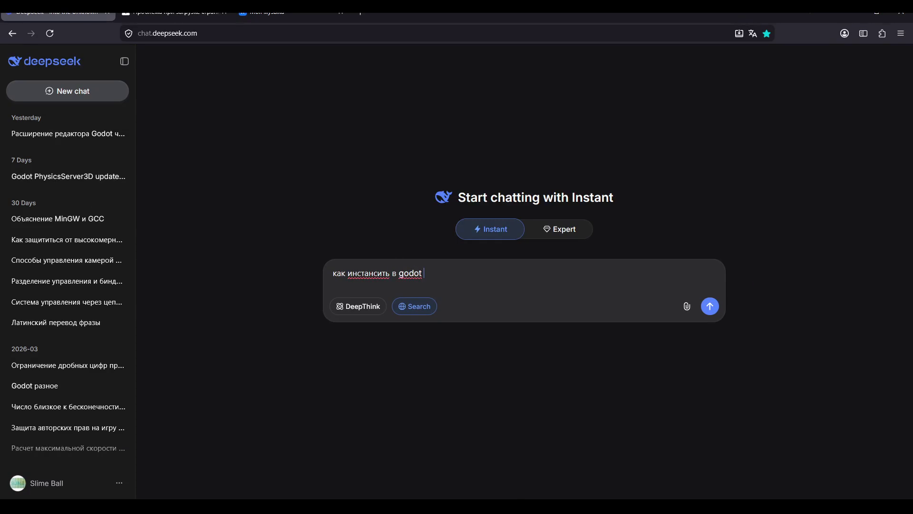
key(Return)
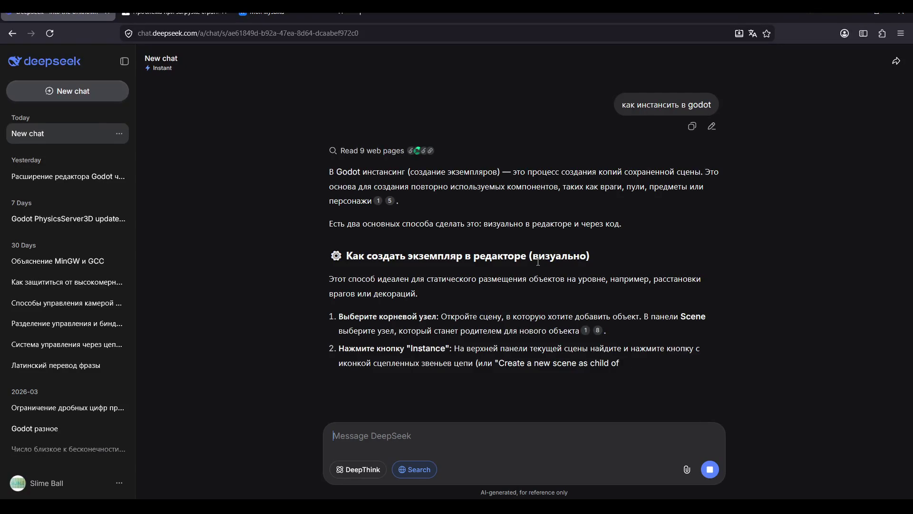
click(285, 12)
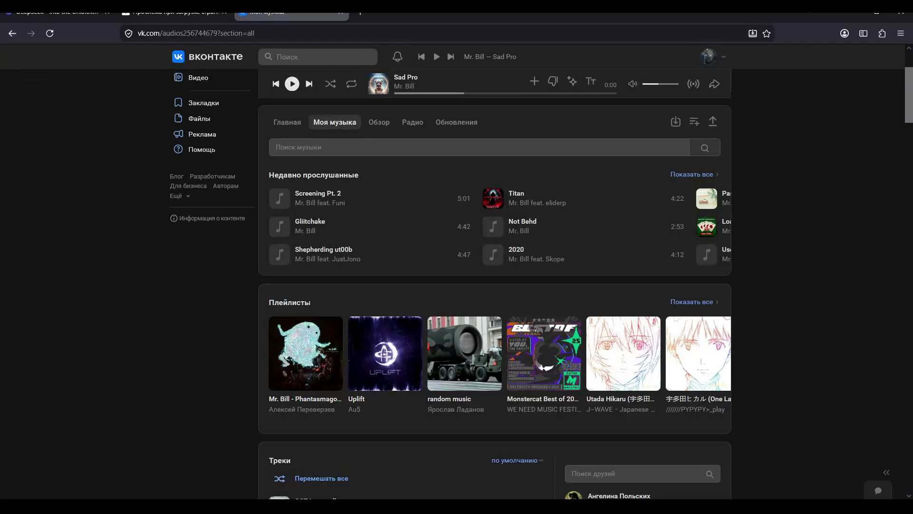
Play Goldfinch by Chime from Треки, skip ahead in the track, then return to DeepSeek
scroll(333, 228, down, 3)
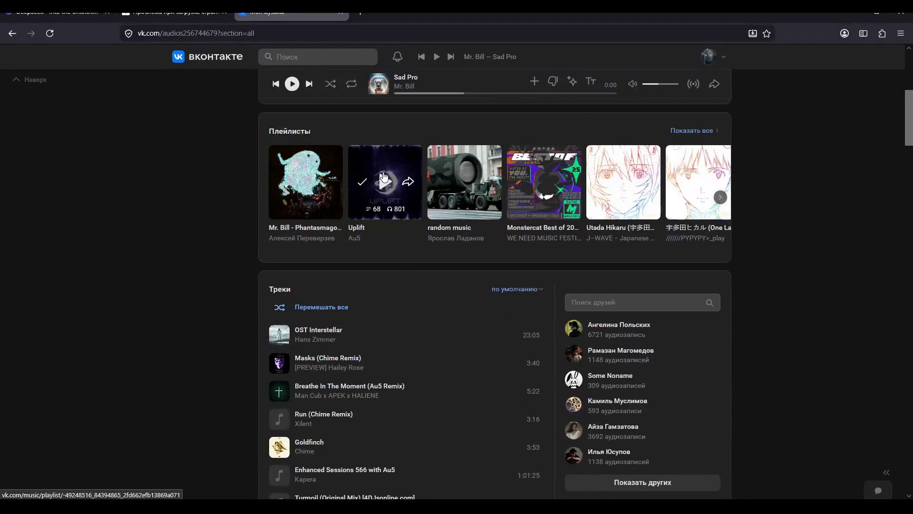
scroll(380, 176, up, 5)
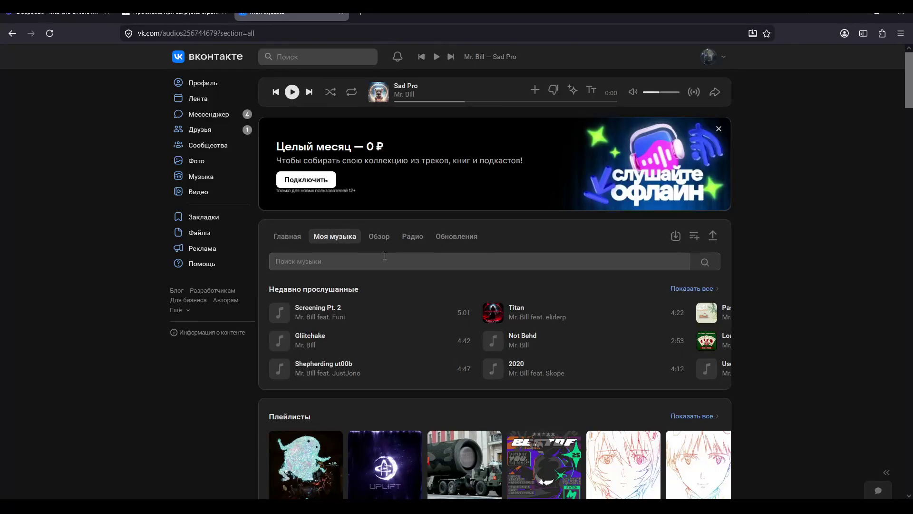
scroll(386, 261, down, 10)
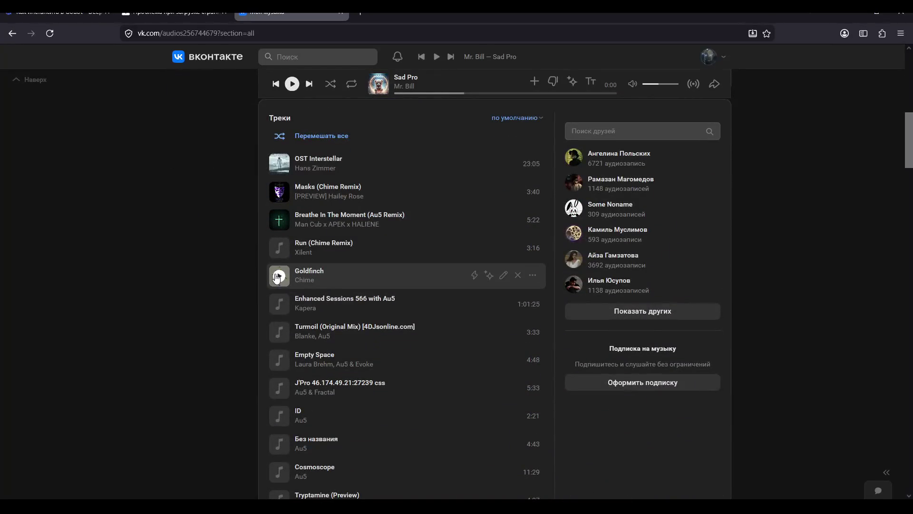
click(277, 276)
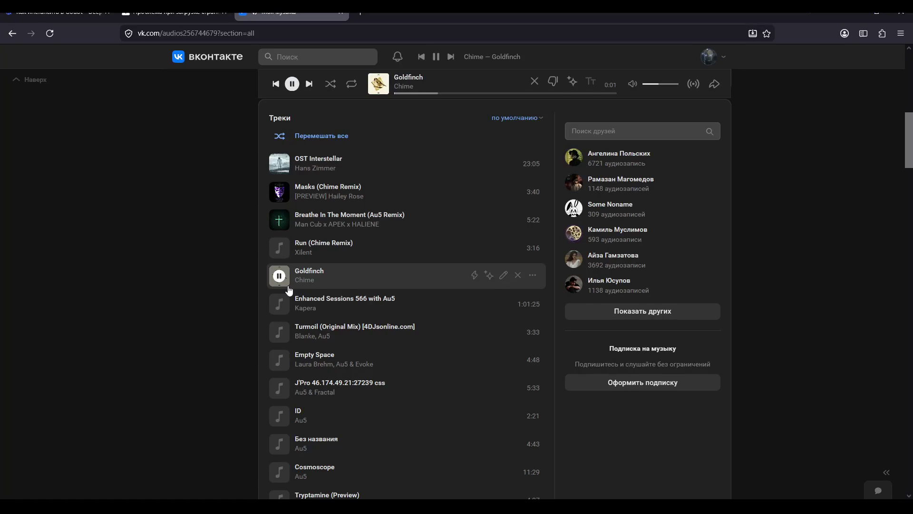
scroll(289, 290, down, 1)
click(423, 95)
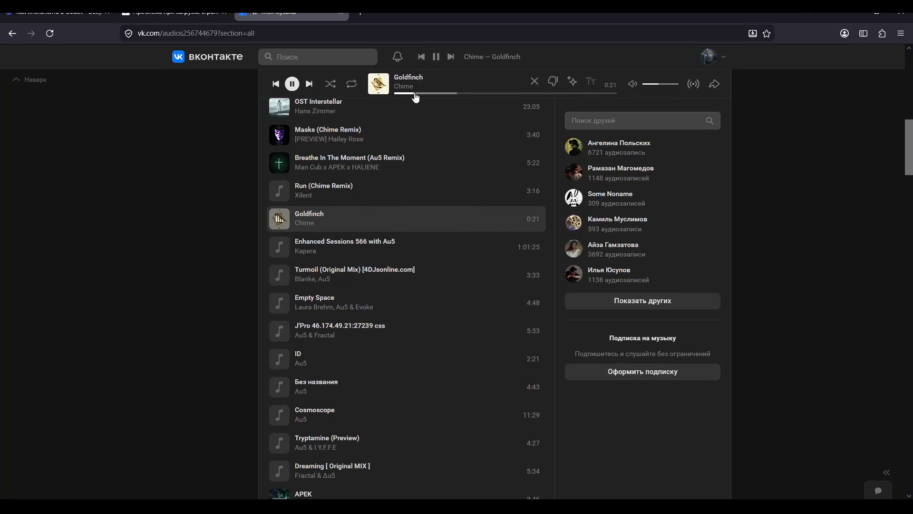
click(62, 15)
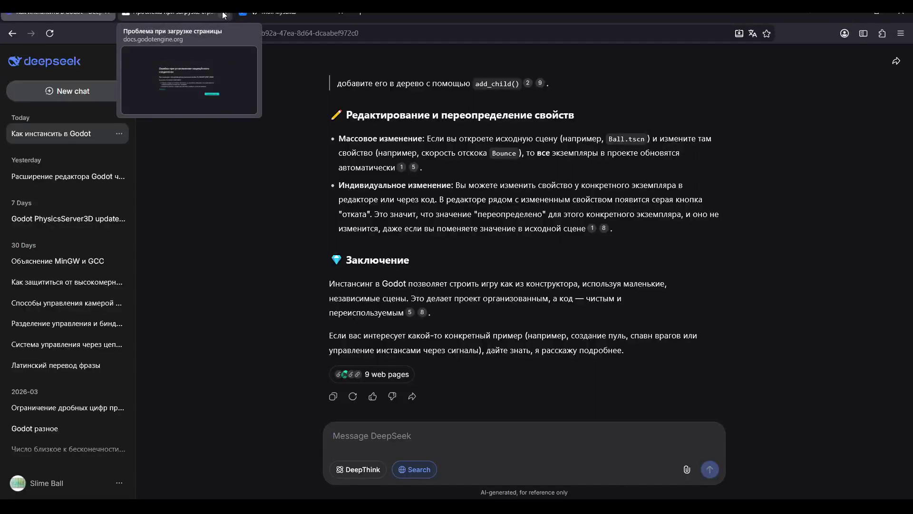
Close the failed docs tab, read DeepSeek's GDScript instancing example, then return to Godot
click(224, 12)
scroll(473, 245, up, 5)
scroll(474, 245, up, 1)
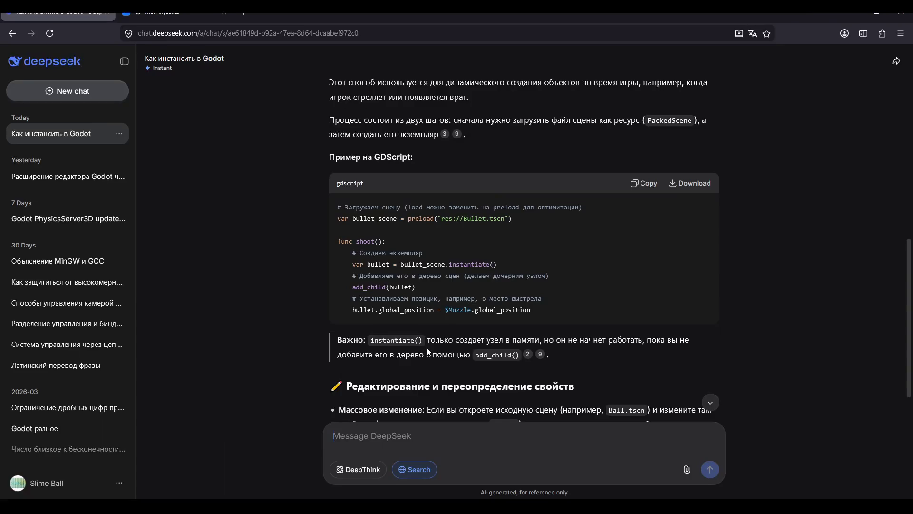
mouse_move(431, 506)
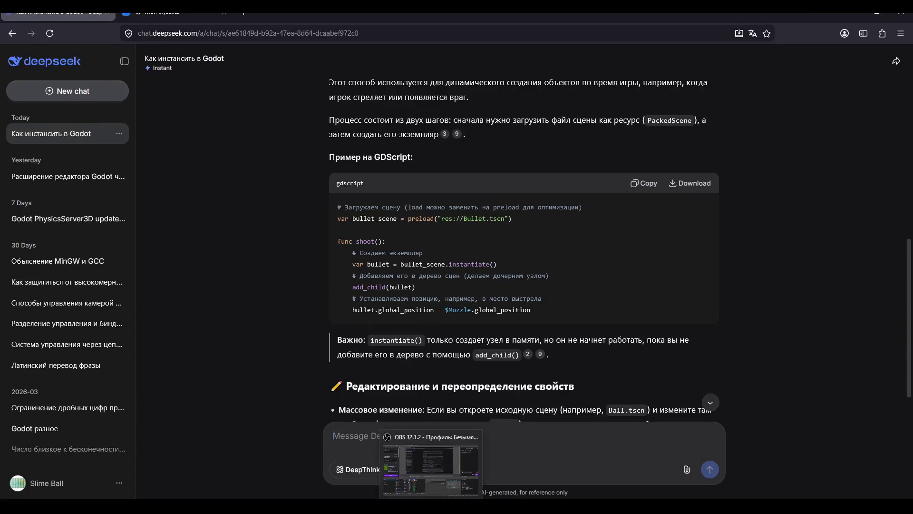
key(alt+Tab)
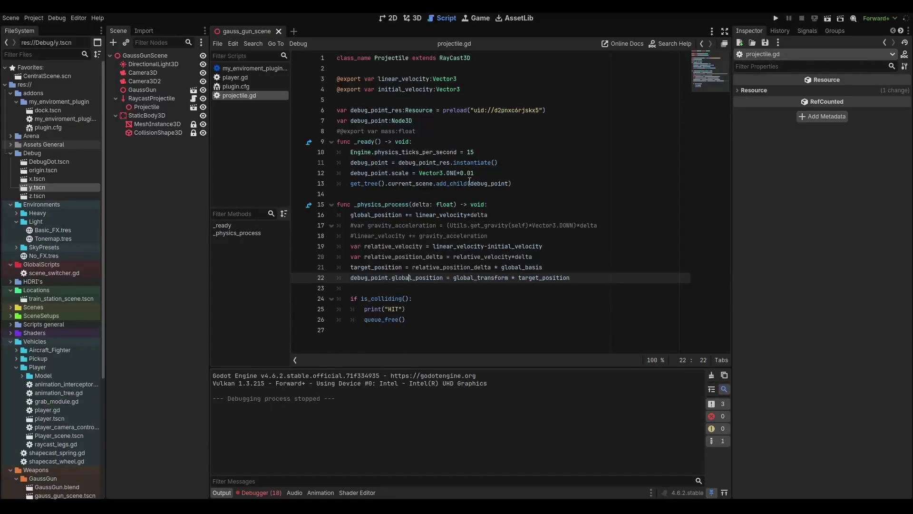
Show Debugger > Errors and jump to line 22, where global_position fails
click(469, 183)
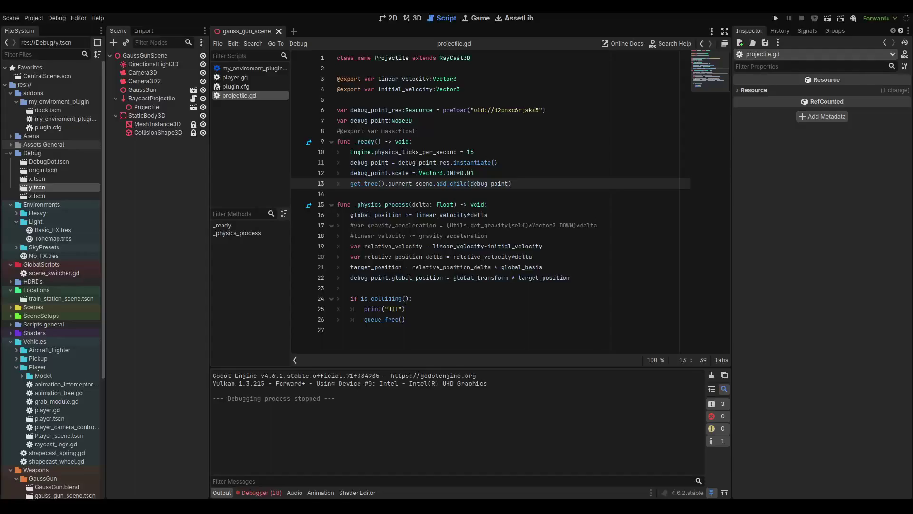
click(261, 492)
double_click(398, 412)
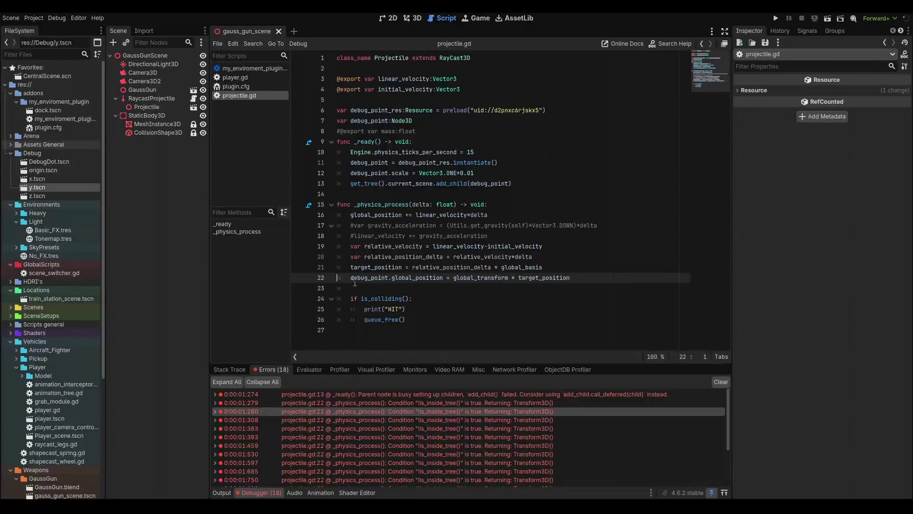
double_click(414, 281)
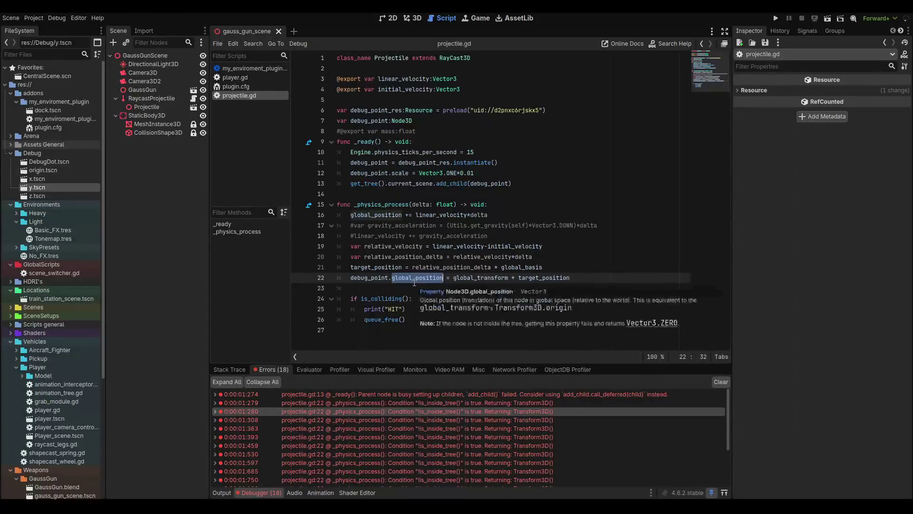
click(398, 412)
Expand the error to read its stack trace, collapse it, then switch to the browser
click(215, 412)
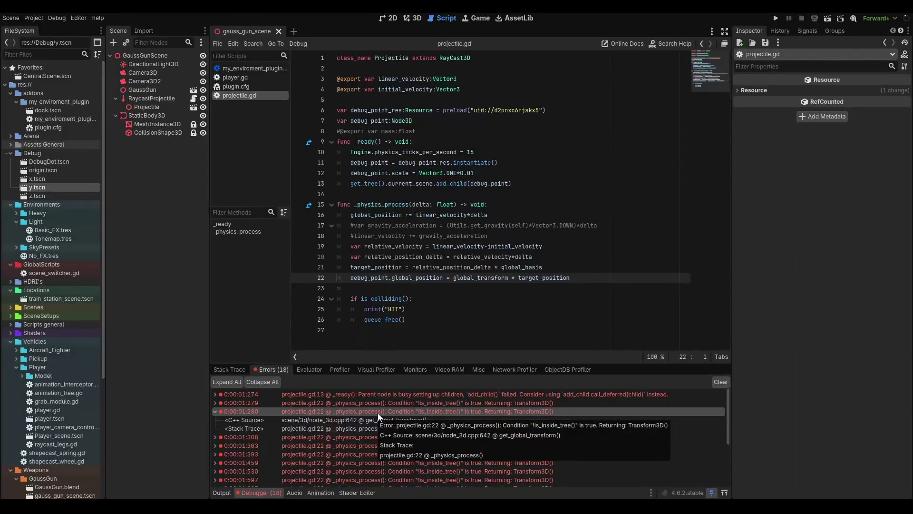
scroll(378, 413, down, 3)
scroll(285, 419, up, 3)
click(215, 407)
scroll(215, 407, down, 5)
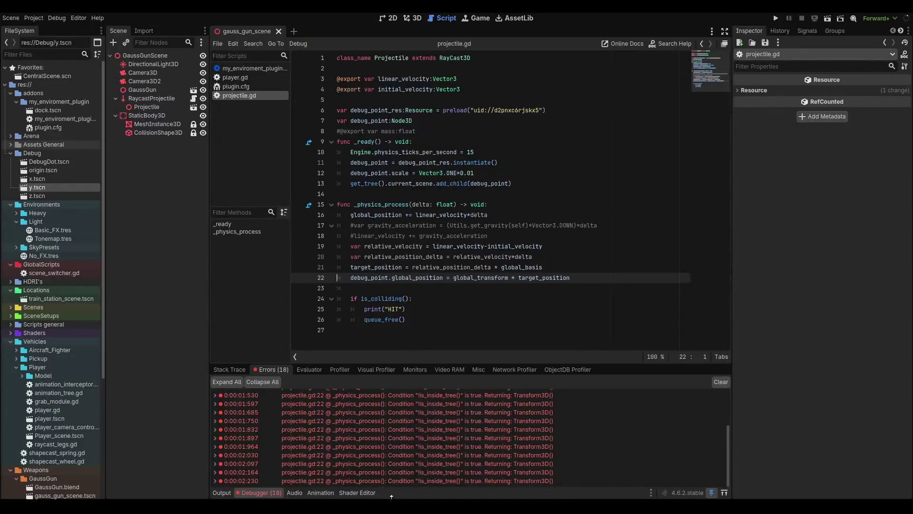
key(alt+Tab)
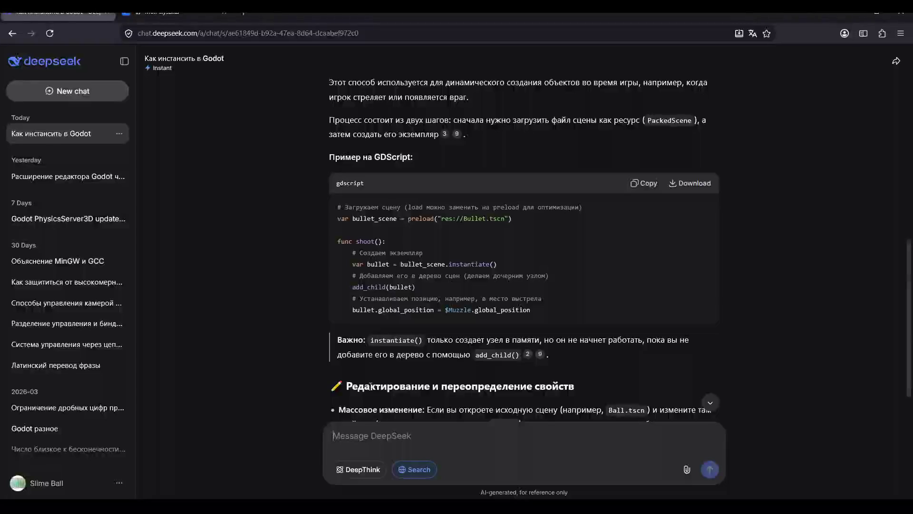
Search VK Music for 'au5 neptuna', play the Au5 «Alchemy» playlist and show all its tracks
click(170, 14)
scroll(381, 286, up, 10)
click(375, 263)
text(au5 nept)
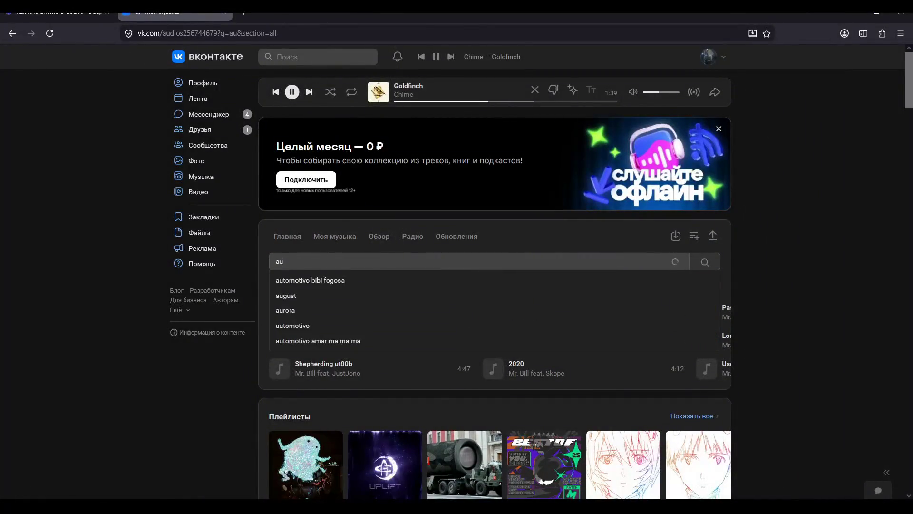
text(una)
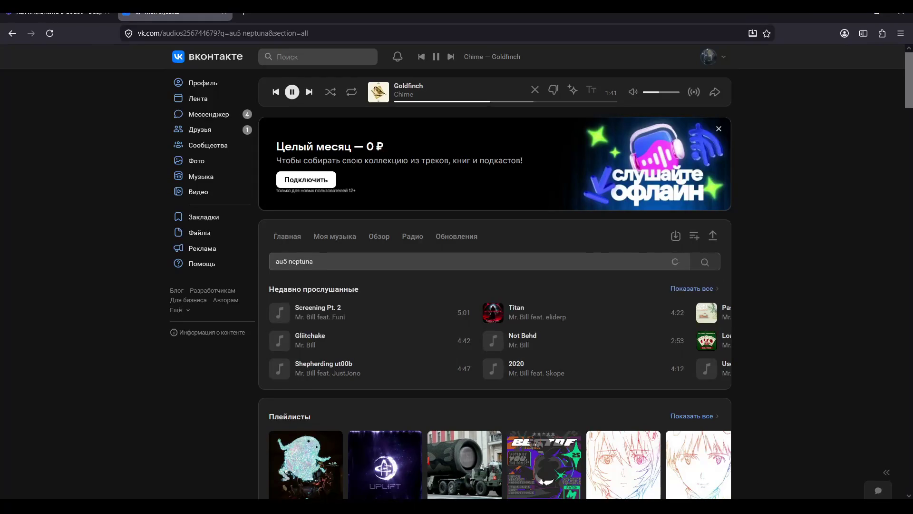
scroll(341, 349, down, 1)
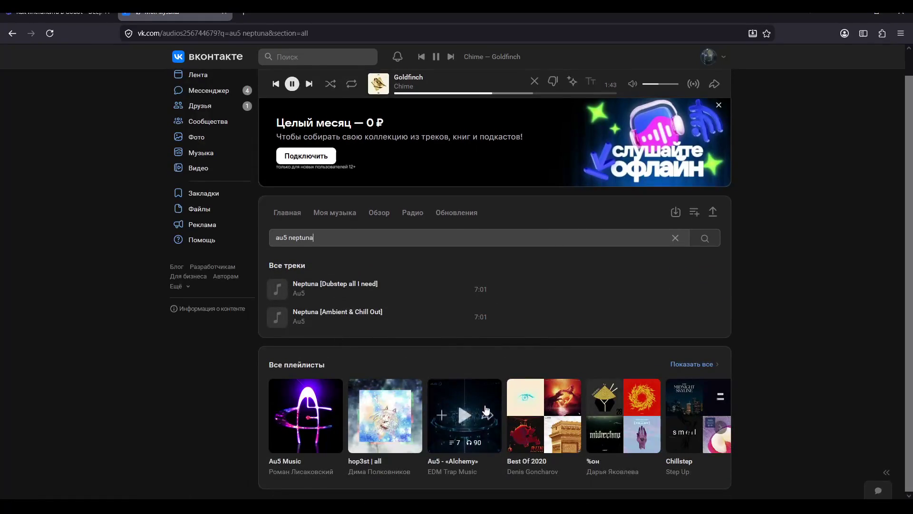
click(471, 417)
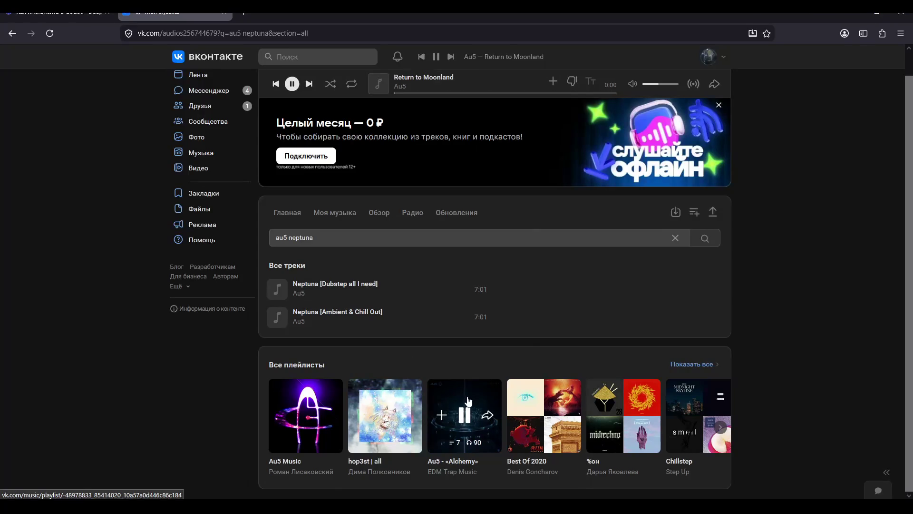
click(460, 397)
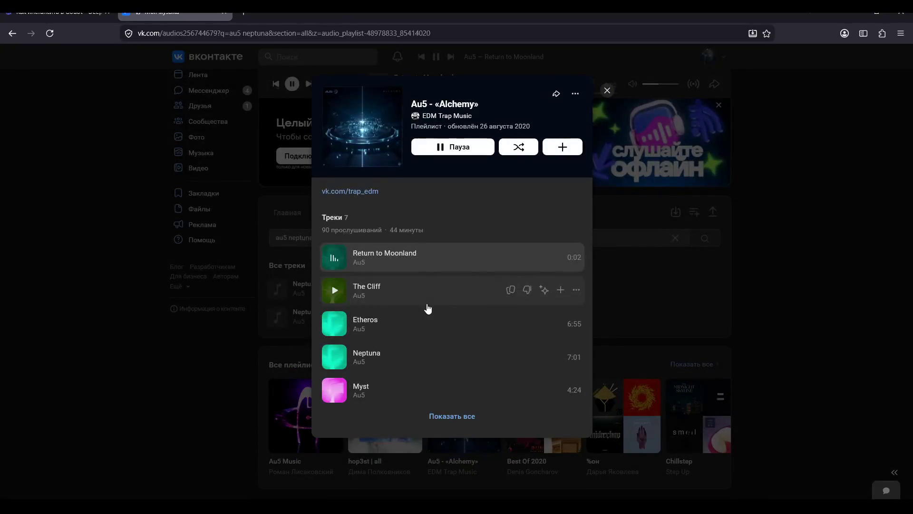
click(458, 423)
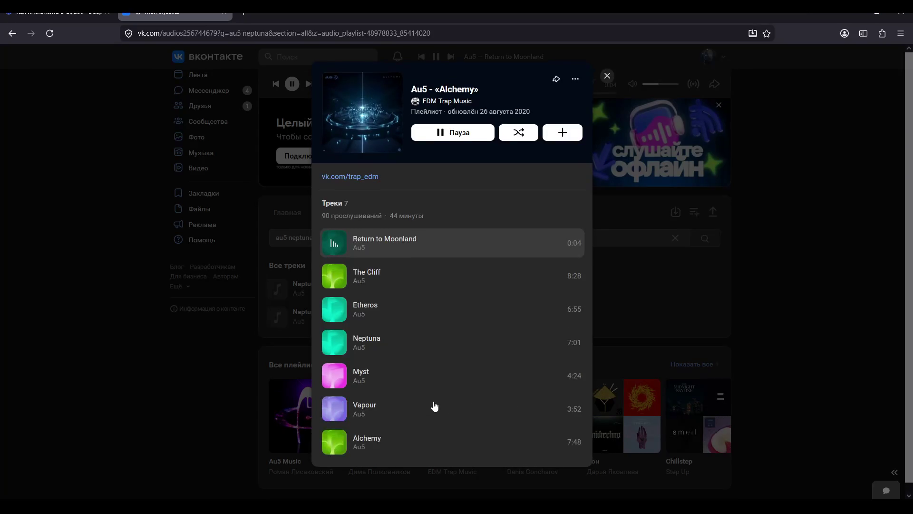
key(ctrl+shift+Tab)
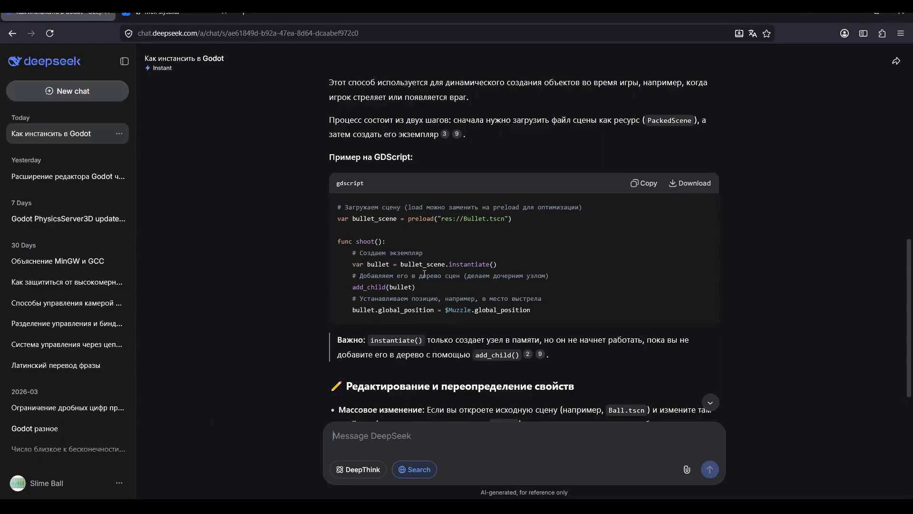
click(173, 13)
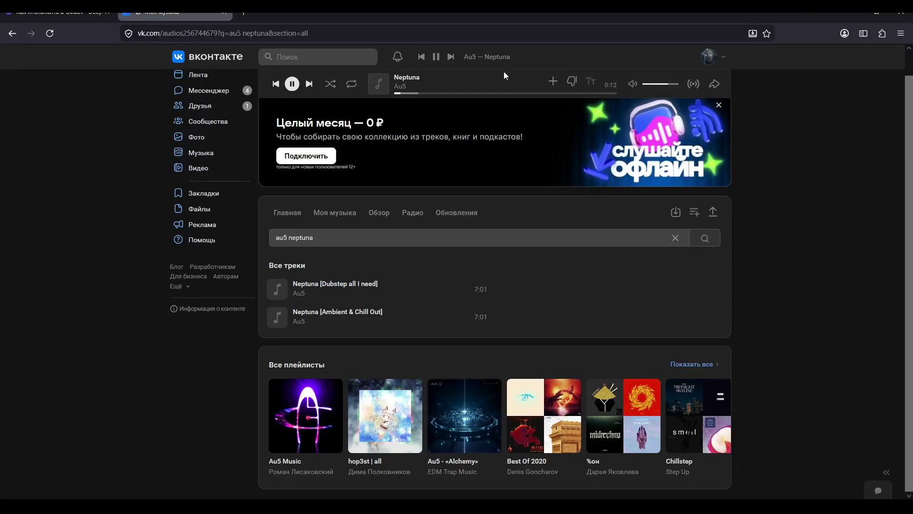
click(57, 13)
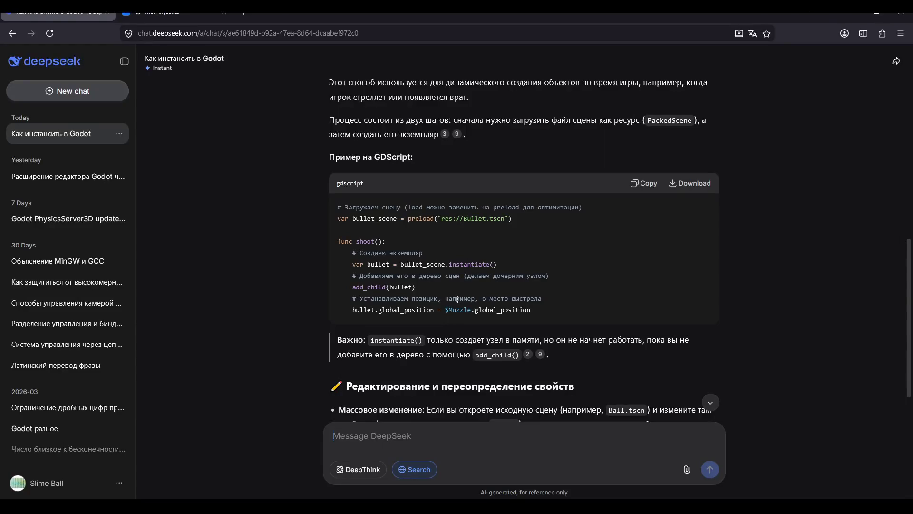
scroll(457, 298, down, 2)
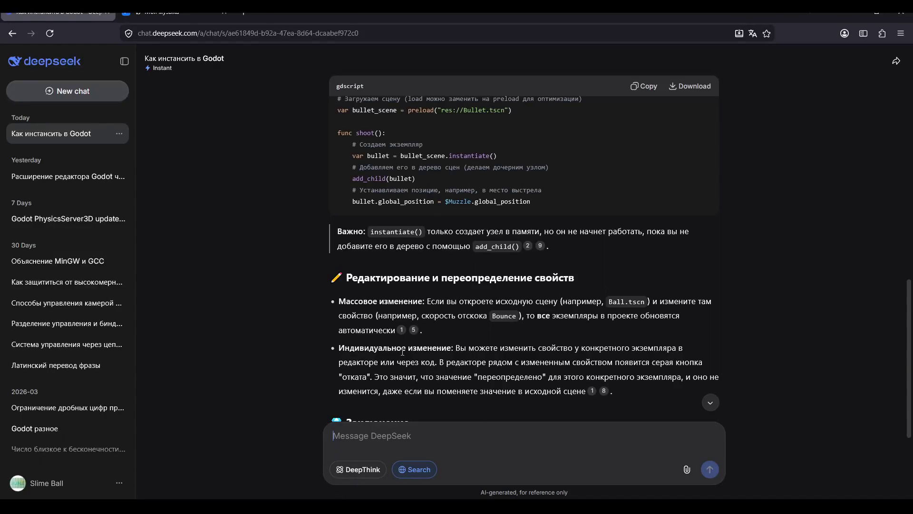
scroll(408, 340, down, 3)
scroll(408, 340, up, 1)
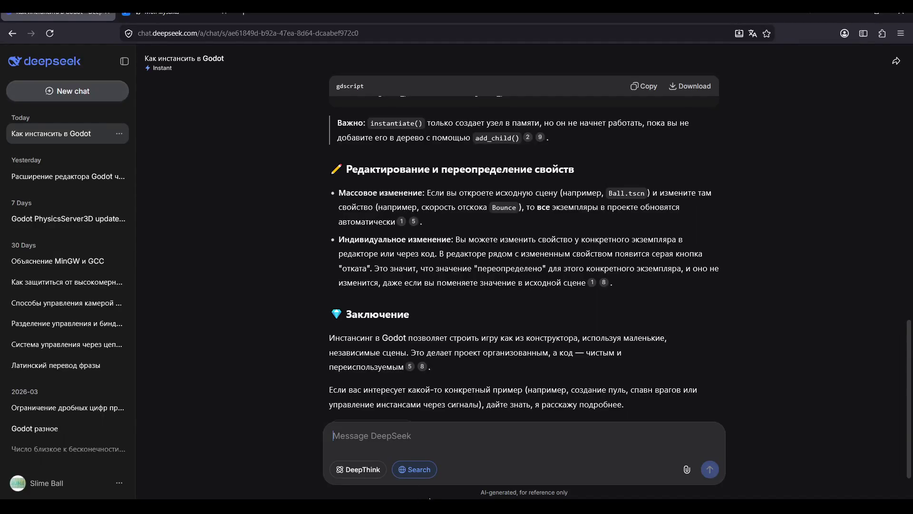
key(alt+Tab)
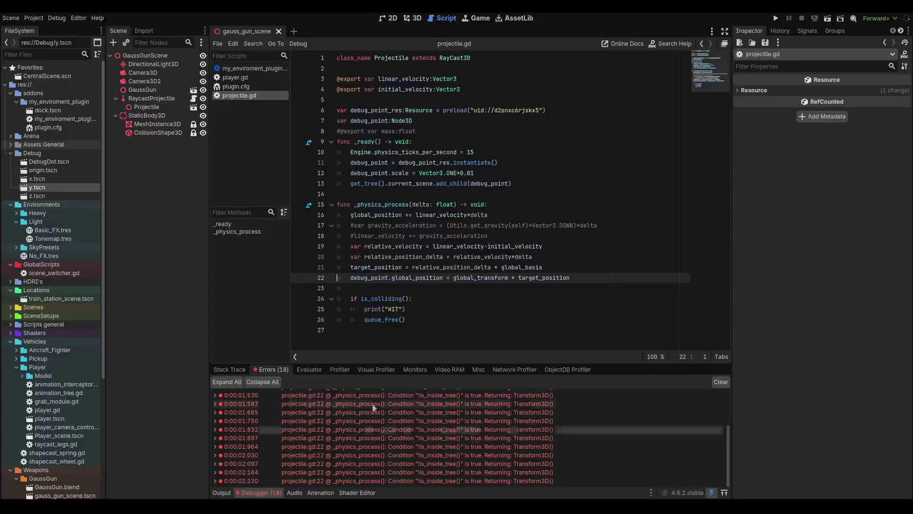
Show the Output log and look up global_position on the debug_point line 22
click(221, 492)
click(252, 493)
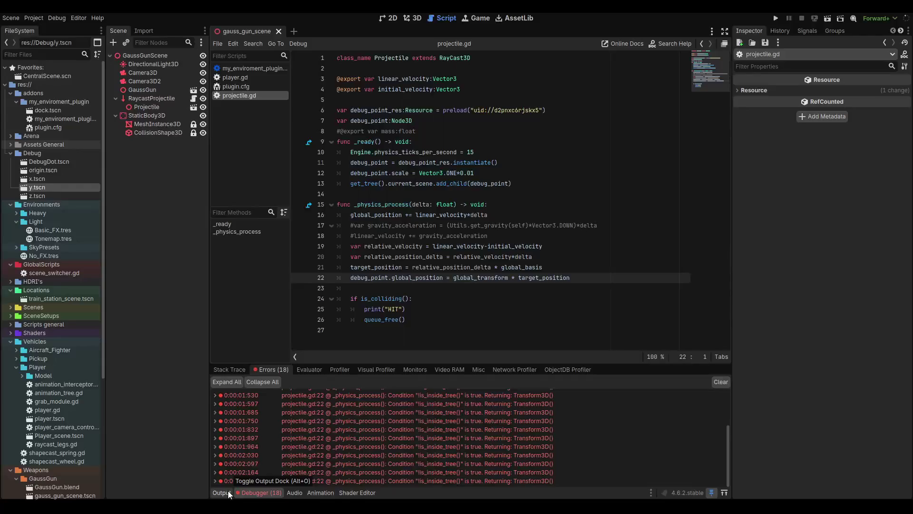
click(229, 493)
double_click(427, 277)
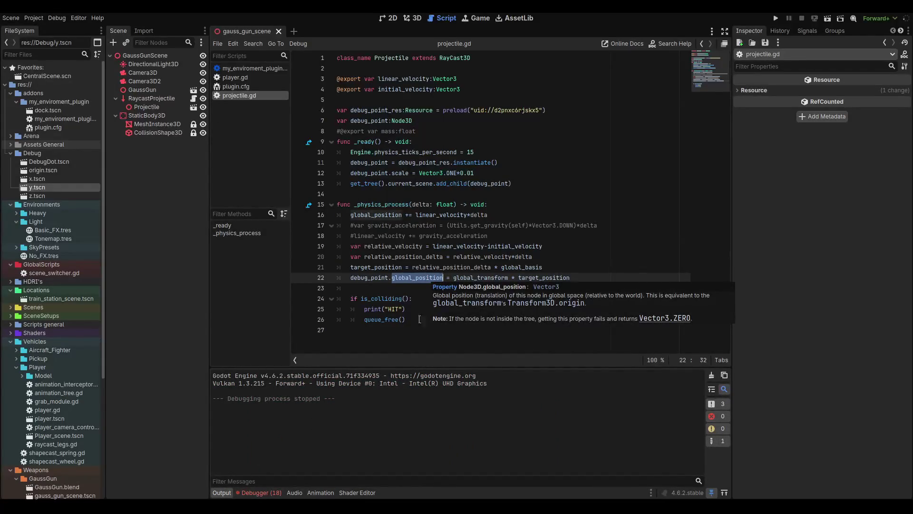
double_click(363, 278)
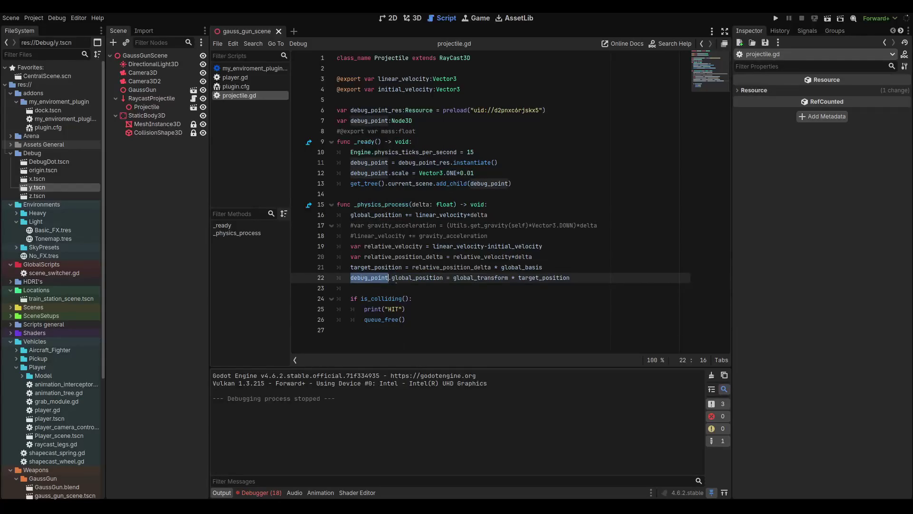
double_click(419, 278)
click(430, 278)
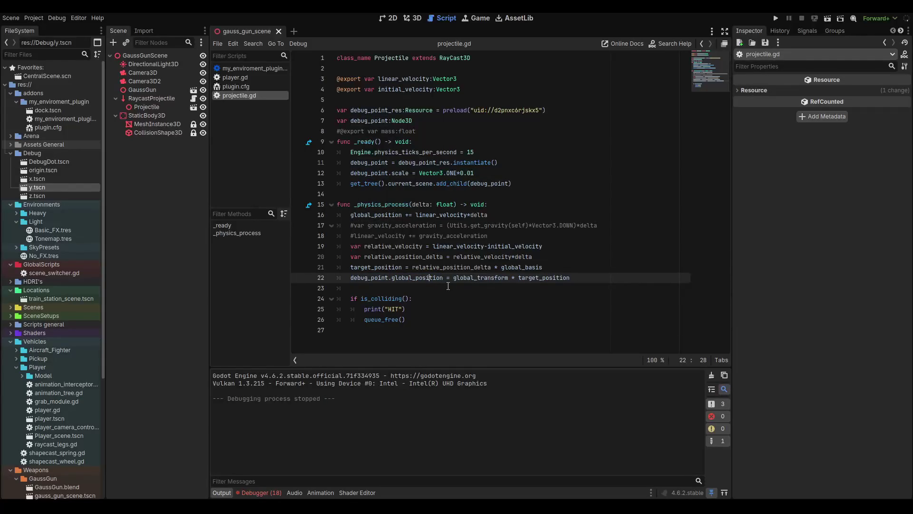
Try appending .call to add_child on line 13, then remove it and save
click(471, 183)
text(.cal)
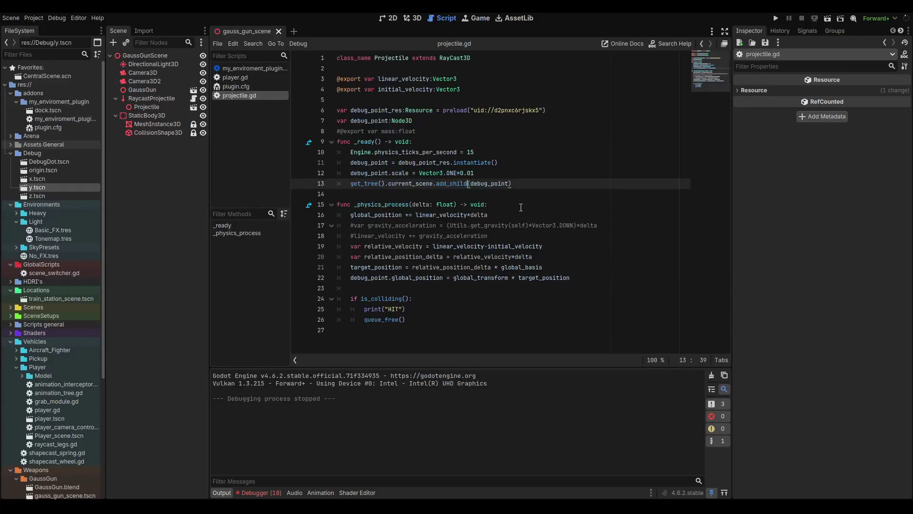
key(Up)
key(Down)
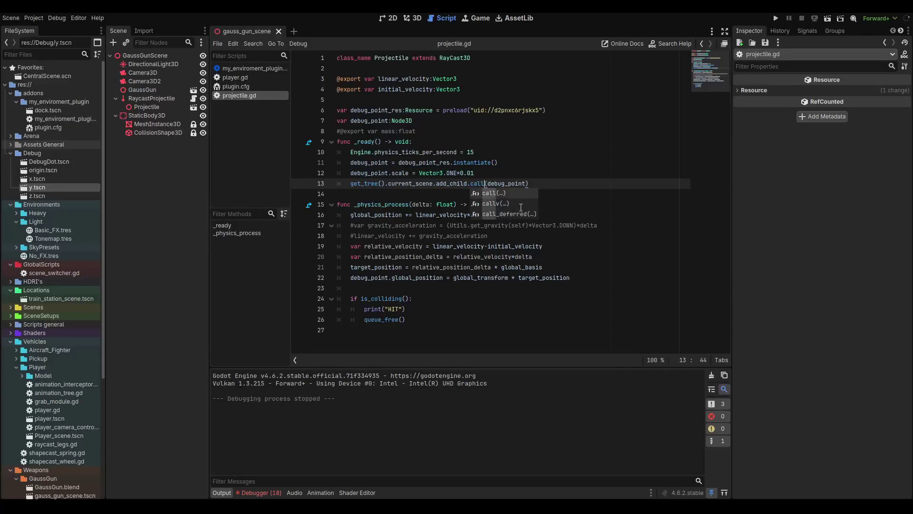
key(Return)
key(BackSpace)
key(BackSpace)
key(BackSpace)
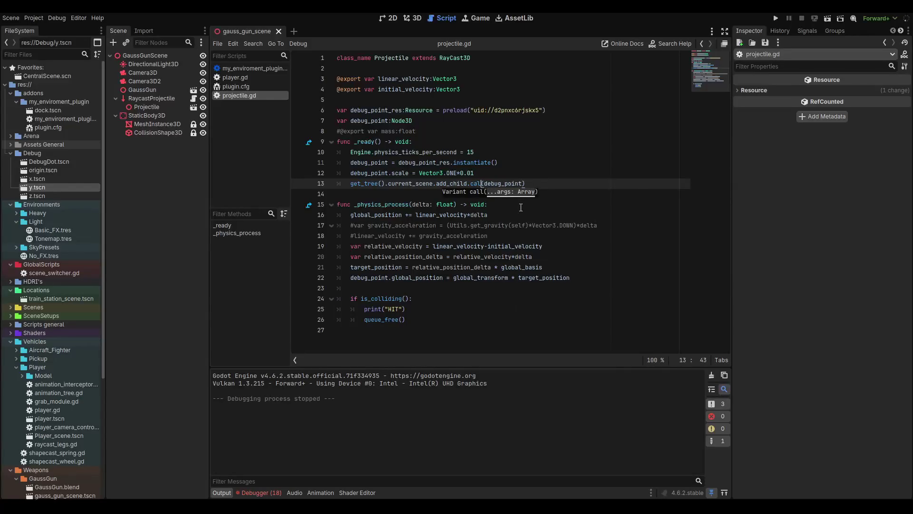
key(ctrl+s)
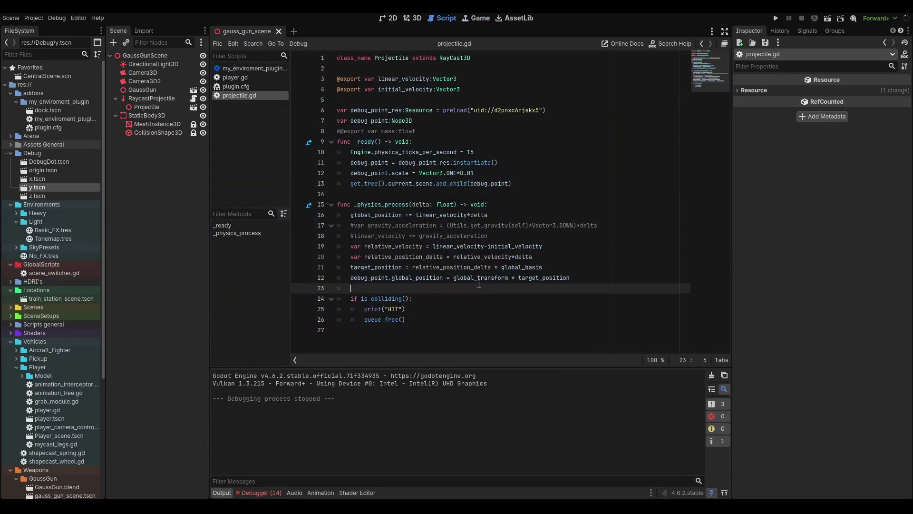
Comment out the debug_point.global_position line 22 and run the gauss gun scene
click(479, 277)
key(ctrl+k)
key(F6)
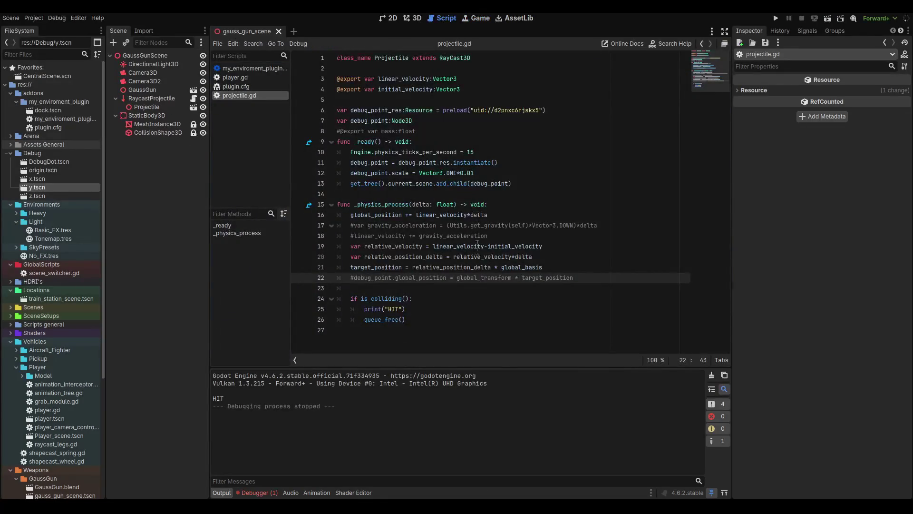
Uncomment line 22 and test debug_point without its Node3D type, then restore it
key(ctrl+k)
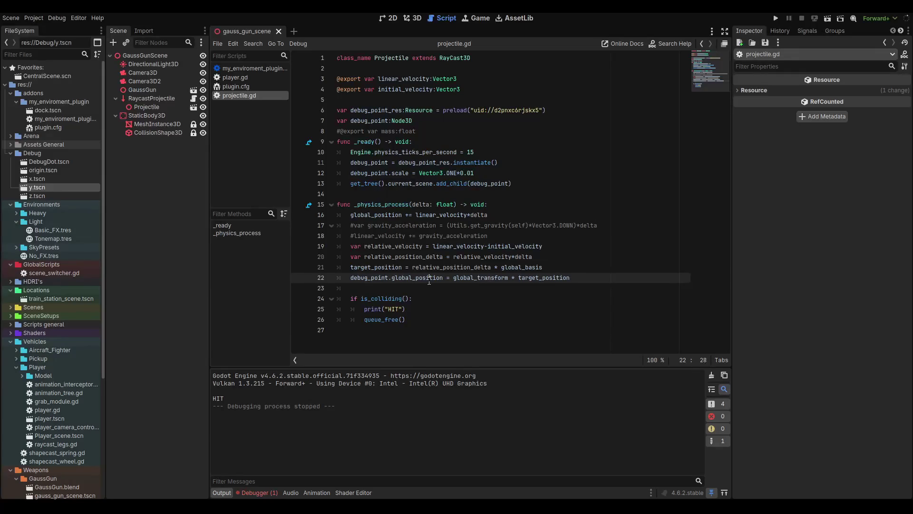
double_click(371, 278)
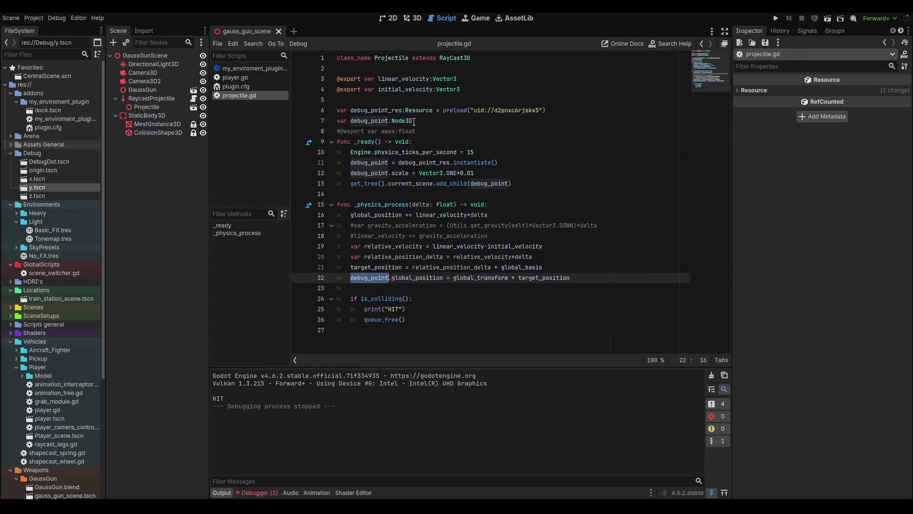
mouse_move(414, 122)
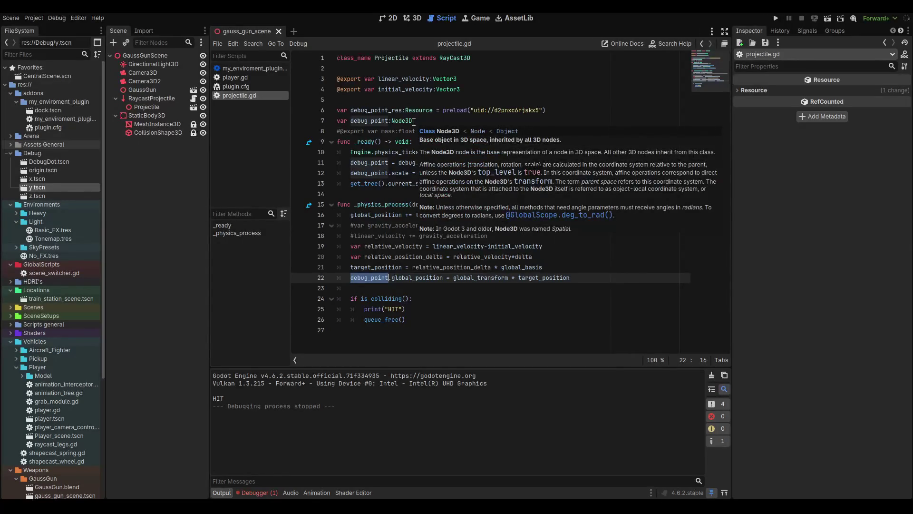
double_click(412, 121)
key(BackSpace)
key(BackSpace)
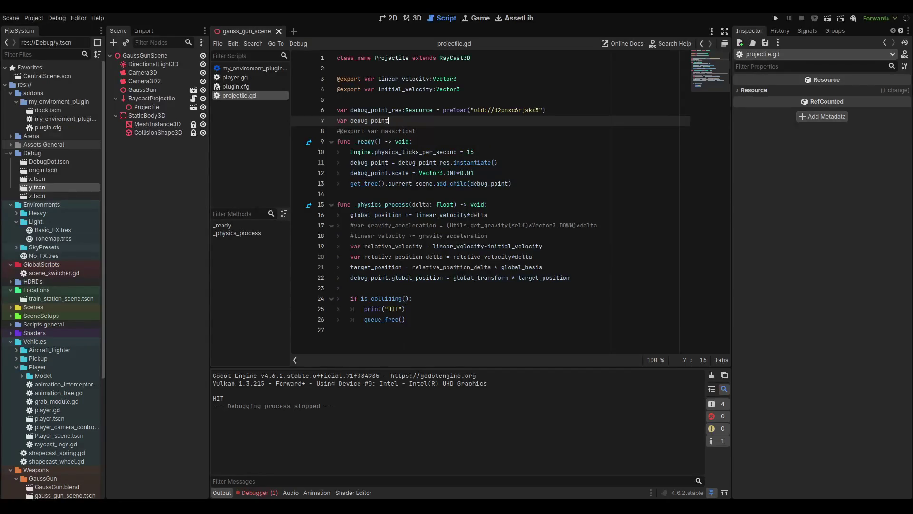
key(F6)
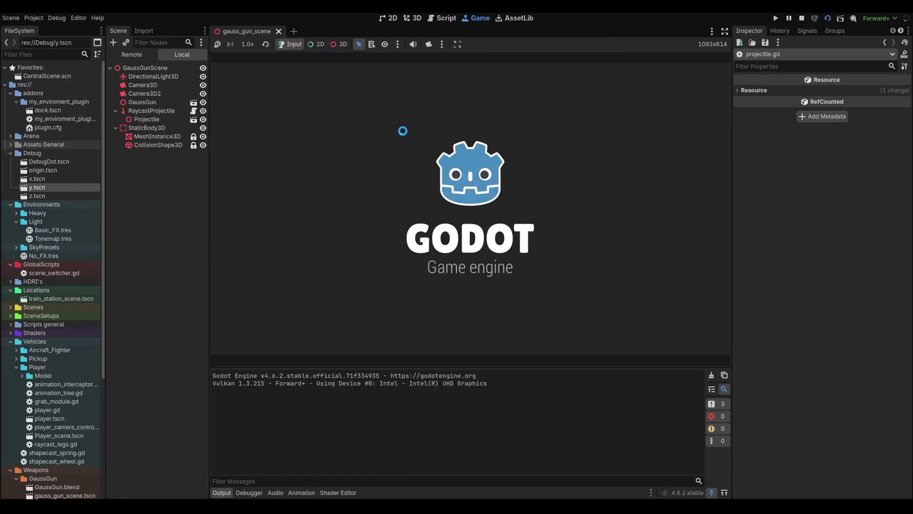
key(F8)
text(:node3d)
key(Return)
Change the scale line's factor to Vector3.ONE*1 and test-run the scene three times
click(461, 183)
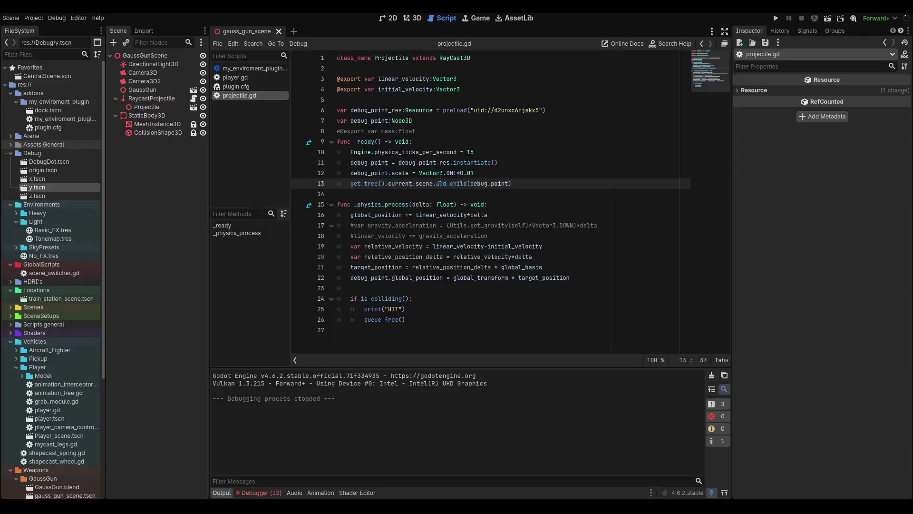
click(483, 173)
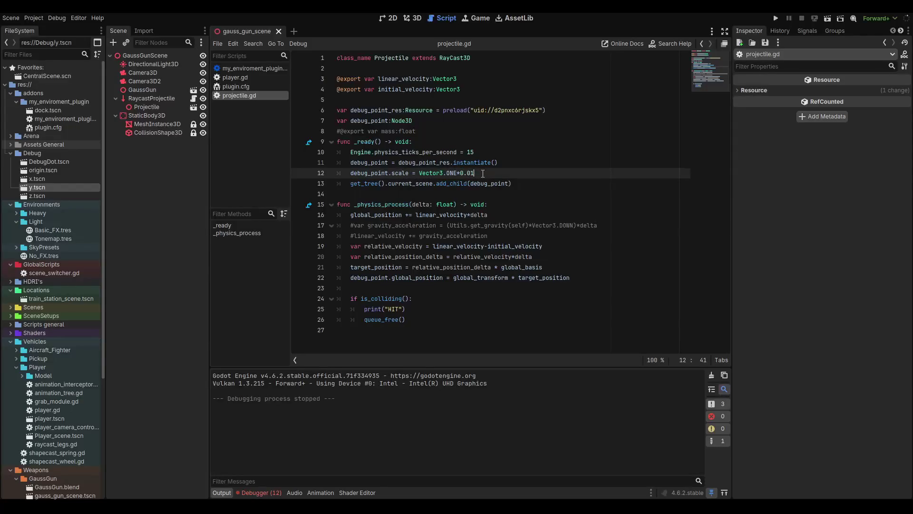
key(BackSpace)
key(BackSpace)
text(1)
key(F6)
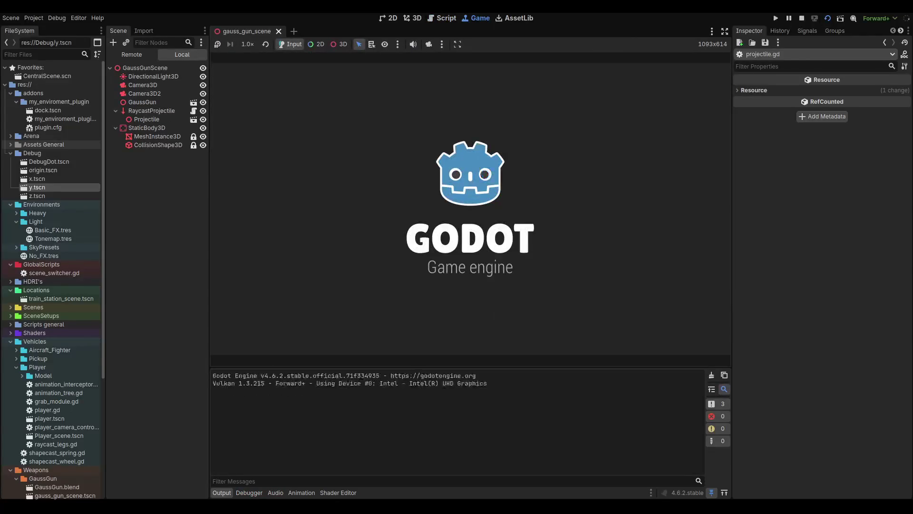
key(F8)
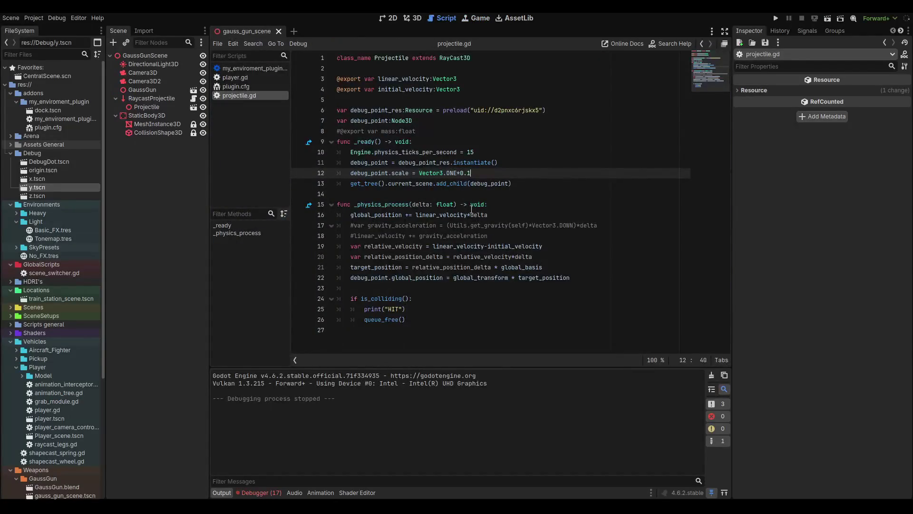
key(F6)
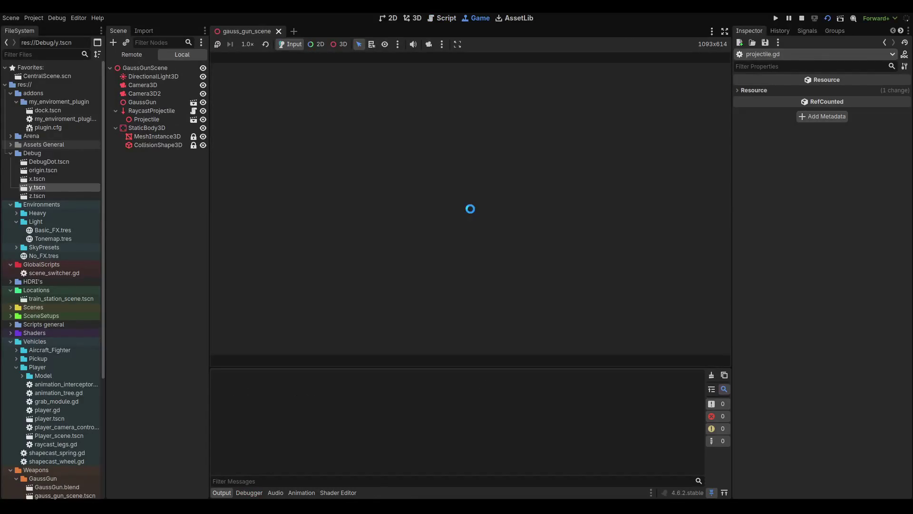
key(F8)
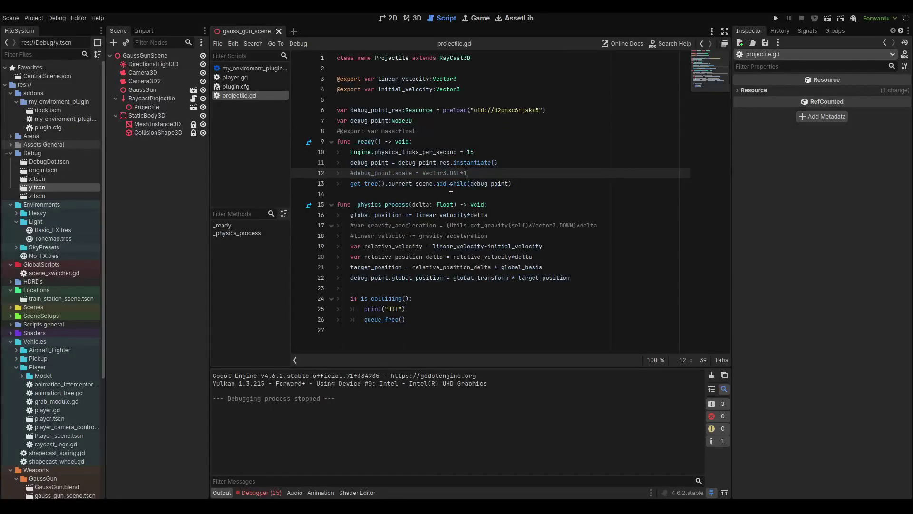
key(F6)
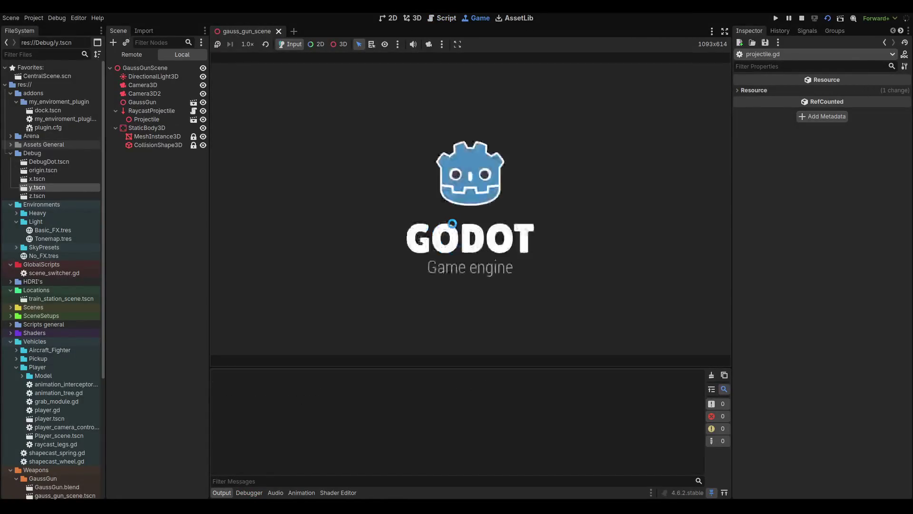
key(F8)
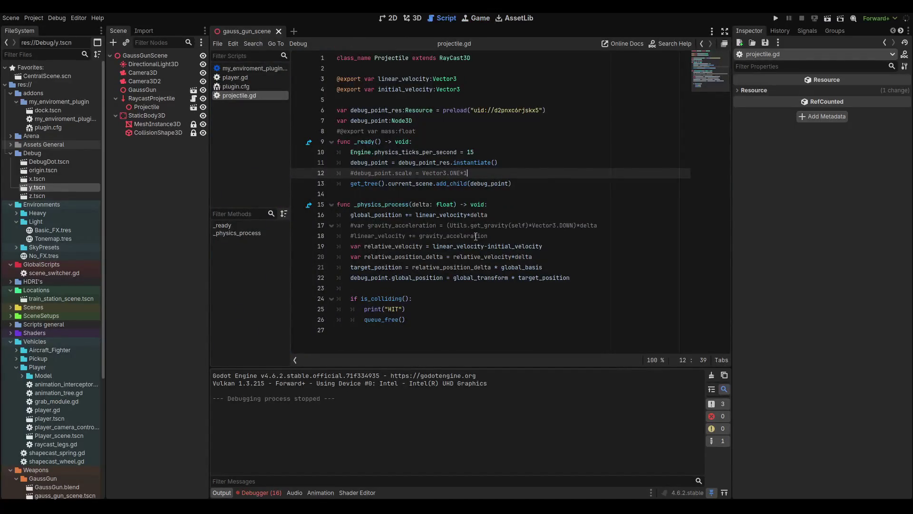
Change line 22 to use global_transform.origin and test-run the scene
click(416, 281)
mouse_move(416, 282)
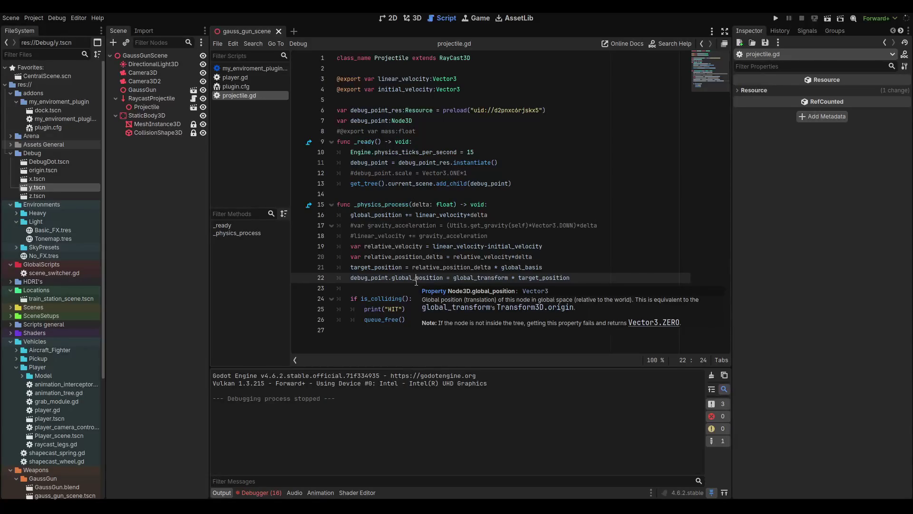
key(ctrl+Right)
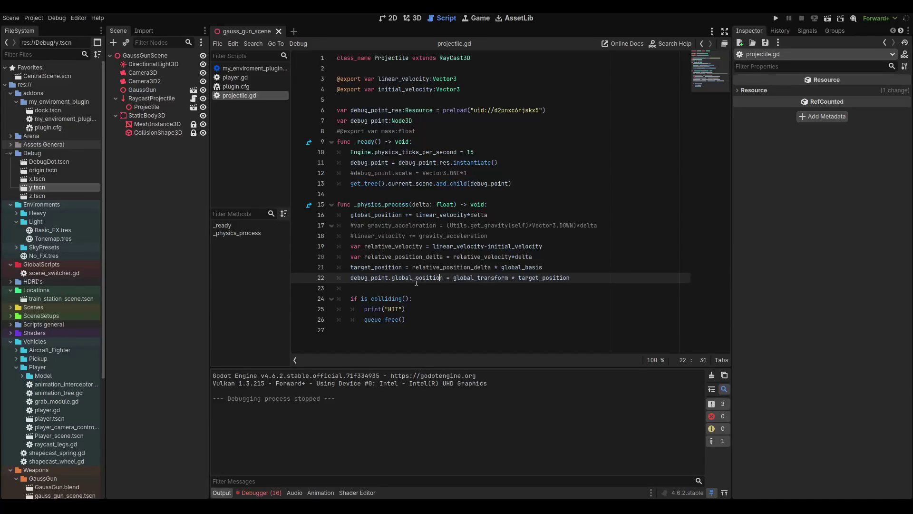
key(BackSpace)
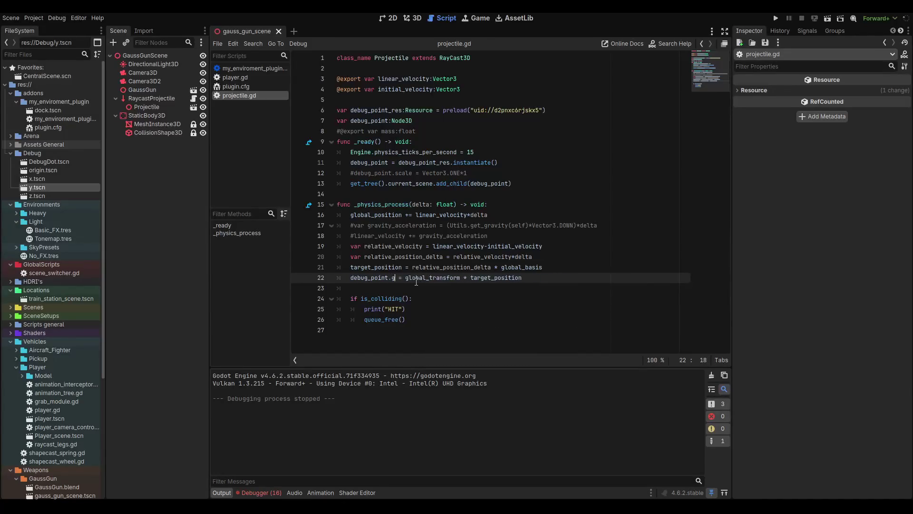
text(lobal)
text(_transform.ori)
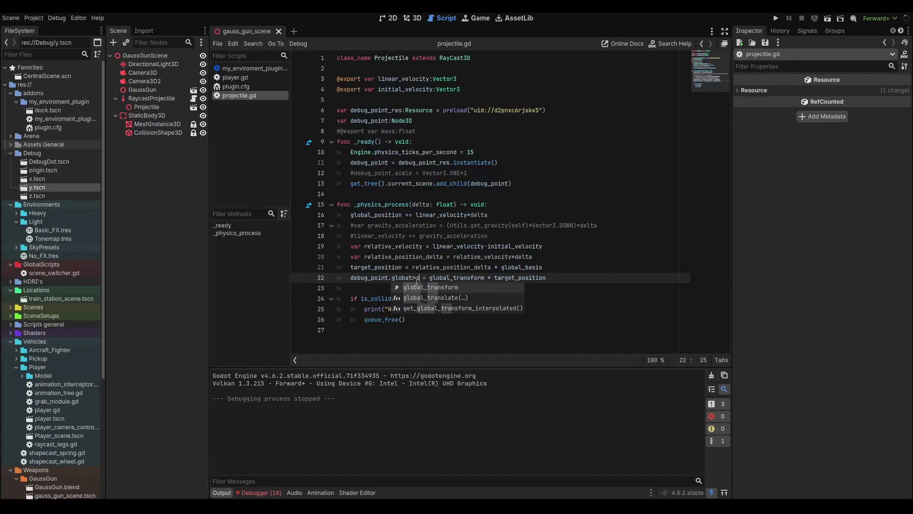
key(Return)
key(F6)
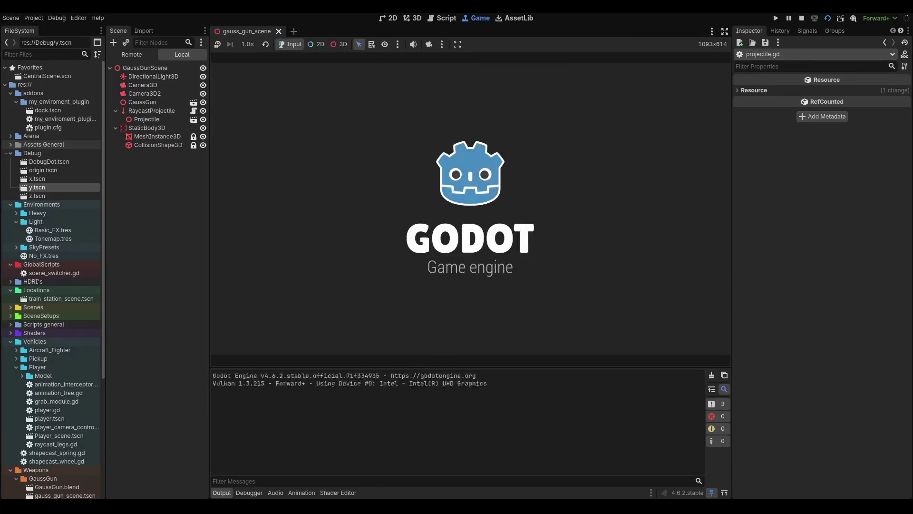
key(F8)
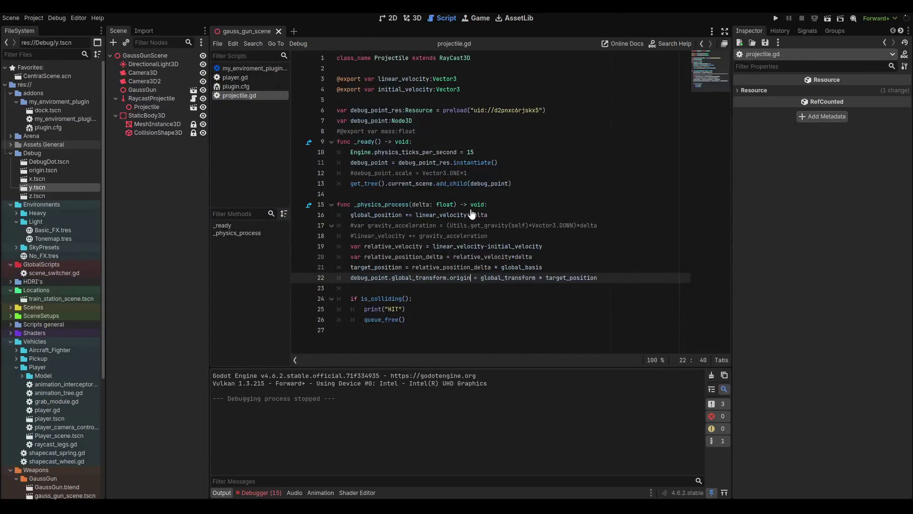
Revert line 22 back to global_position and save the script
double_click(460, 278)
key(BackSpace)
key(BackSpace)
key(BackSpace)
key(BackSpace)
key(BackSpace)
key(BackSpace)
text(l_posi)
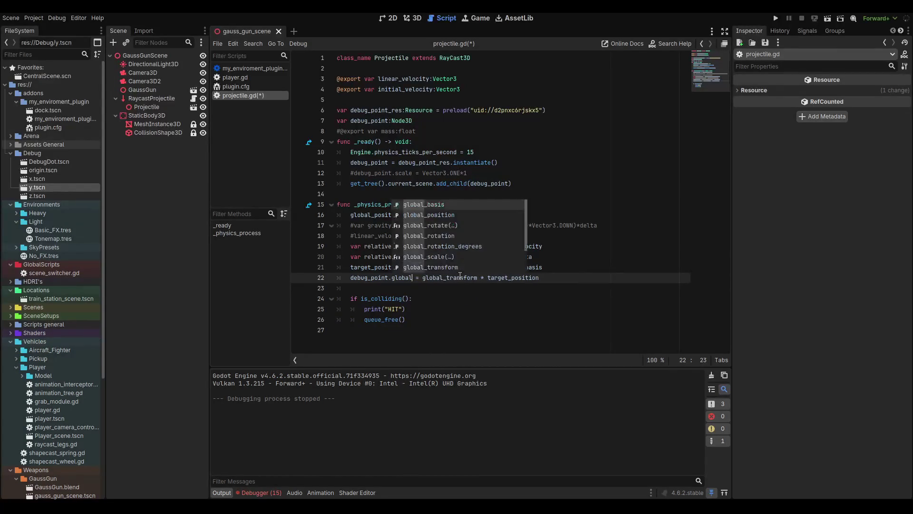
key(Return)
key(ctrl+s)
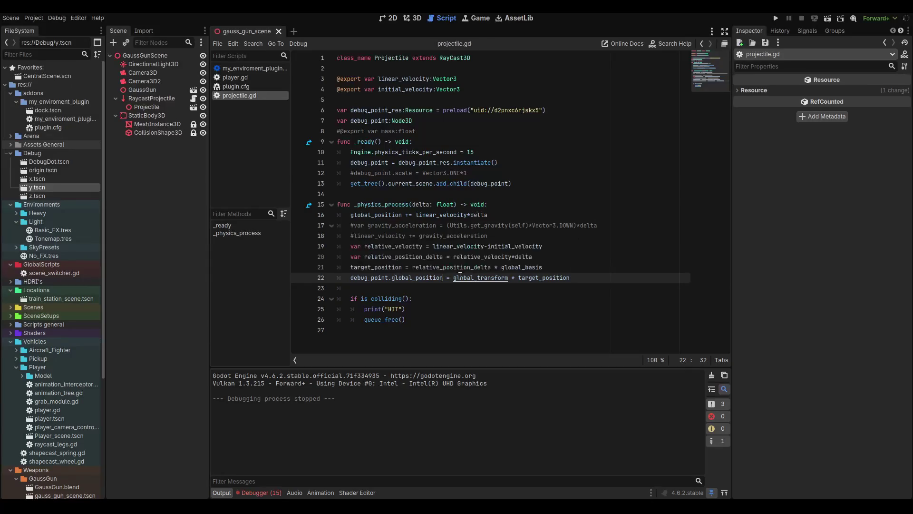
Review target_position and debug_point on lines 21–22, then show the 3D workspace
double_click(386, 268)
double_click(389, 279)
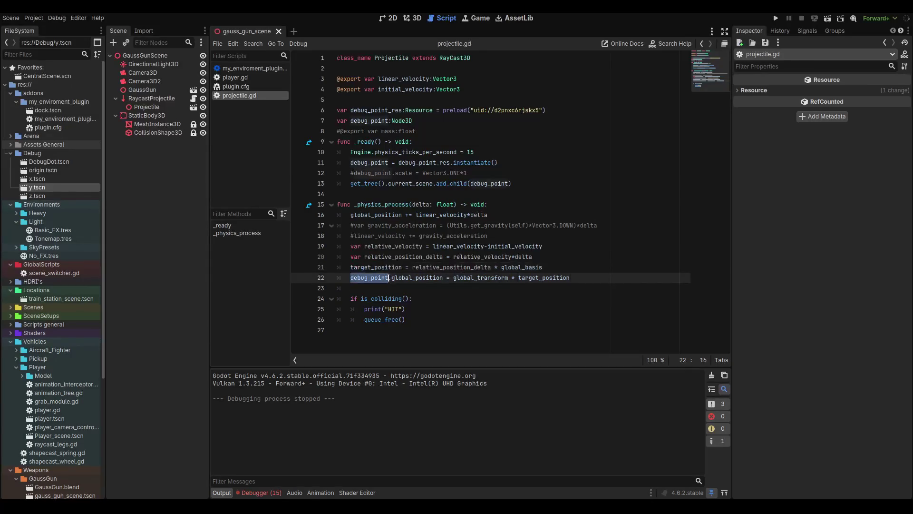
click(375, 285)
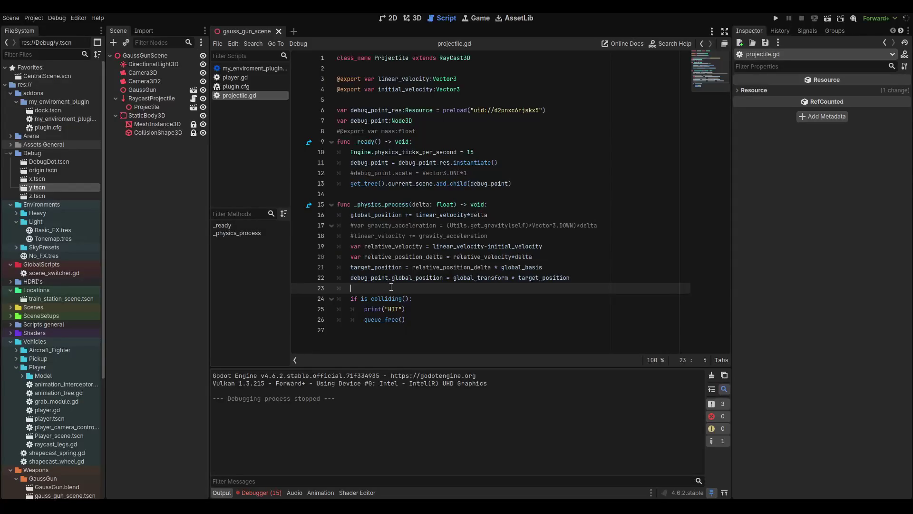
mouse_move(397, 300)
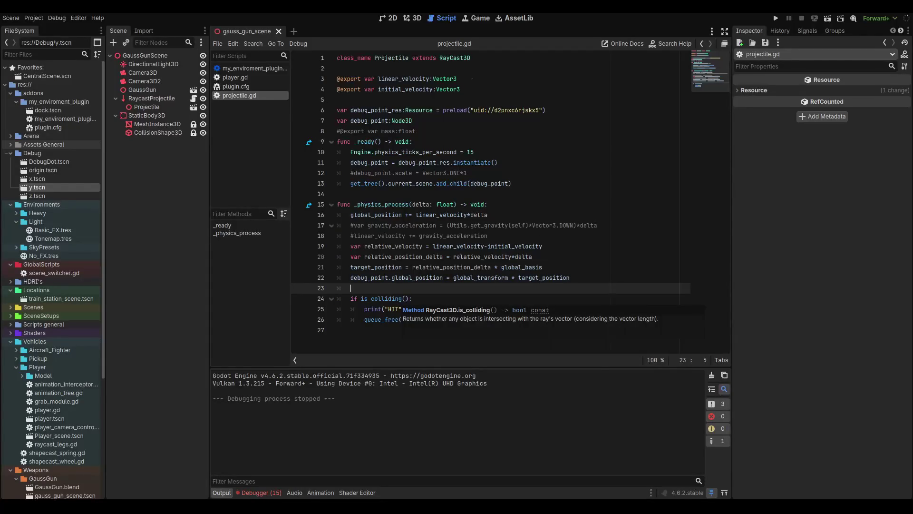
click(408, 18)
scroll(609, 220, up, 2)
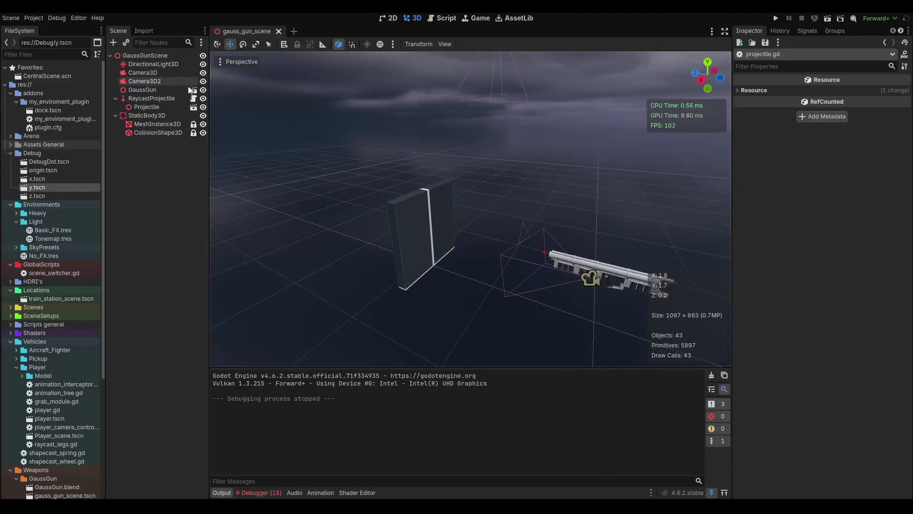
Hide the GaussGun model, make Camera3D the current camera, and test-run the scene
click(203, 89)
key(F6)
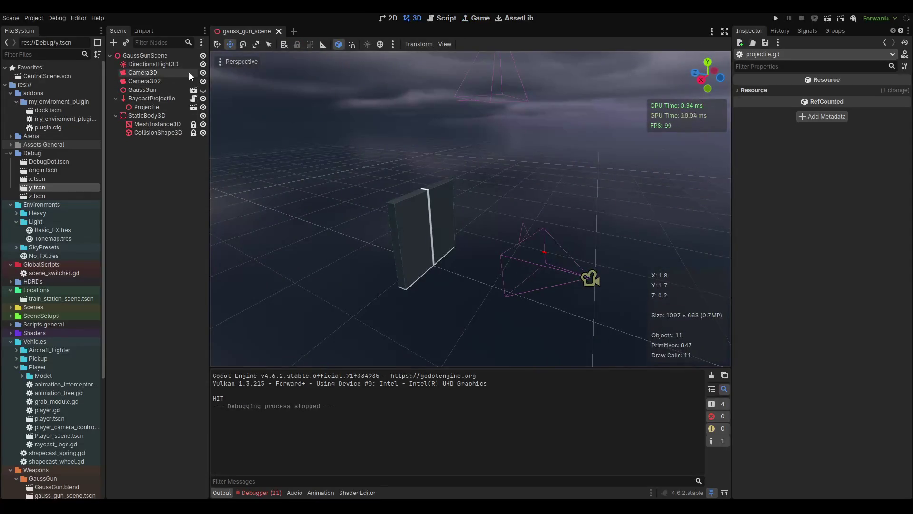
click(189, 72)
click(829, 343)
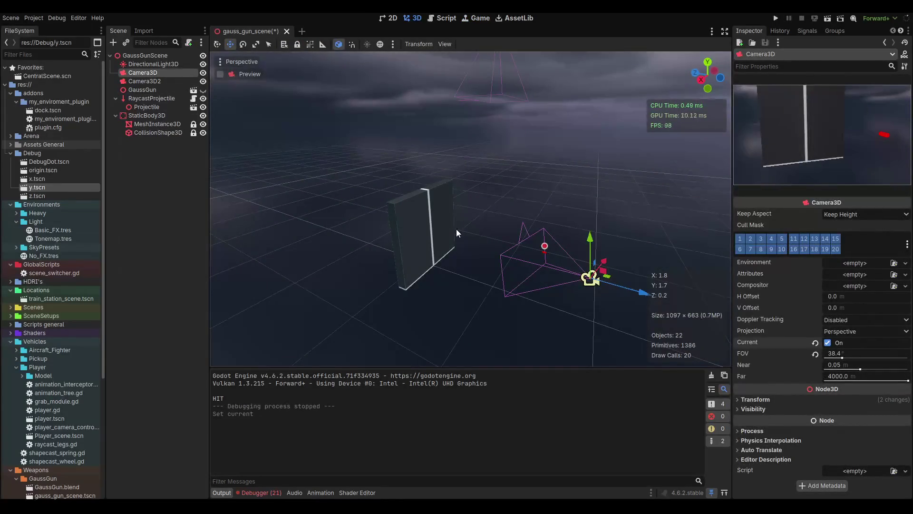
key(F6)
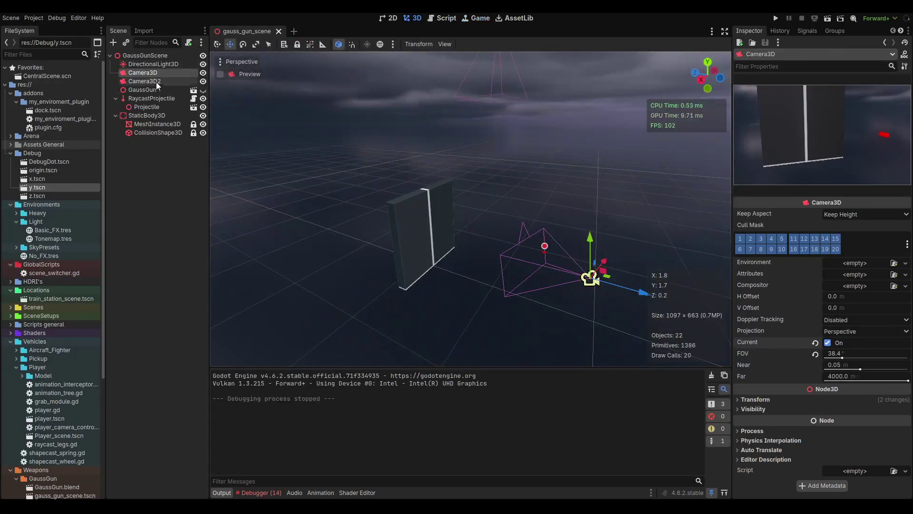
Toggle Camera3D2's Current setting on and off, then run the scene again
click(157, 81)
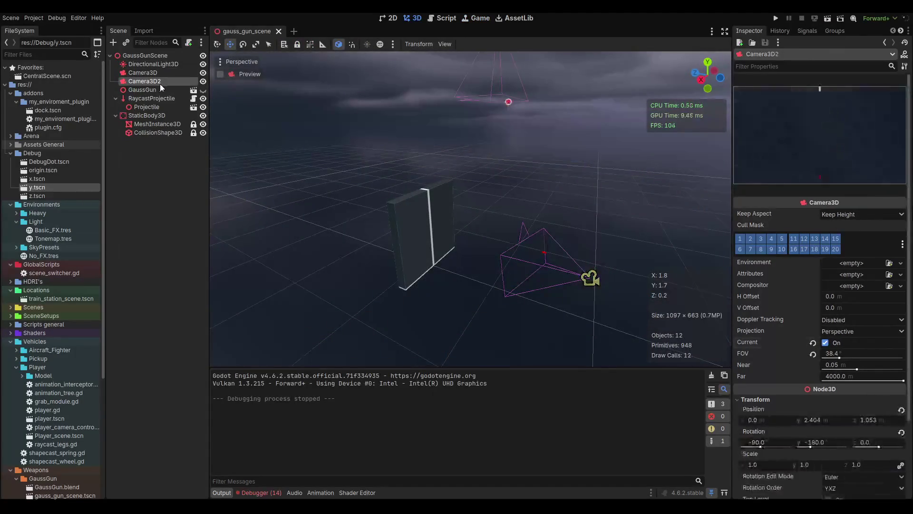
click(825, 343)
click(826, 343)
key(F6)
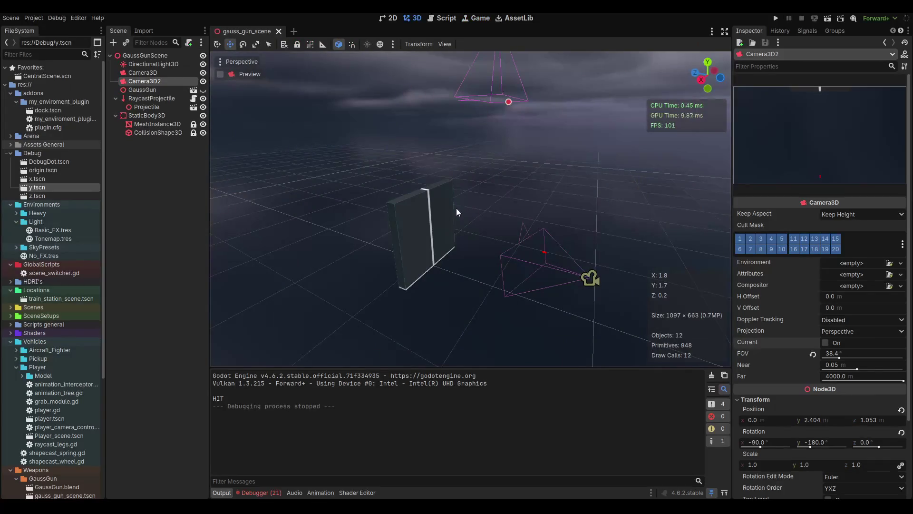
Orbit the viewport around the wall and cameras, then return to projectile.gd
mouse_move(456, 208)
mouse_down()
mouse_move(505, 233)
mouse_move(529, 261)
mouse_move(468, 257)
mouse_up()
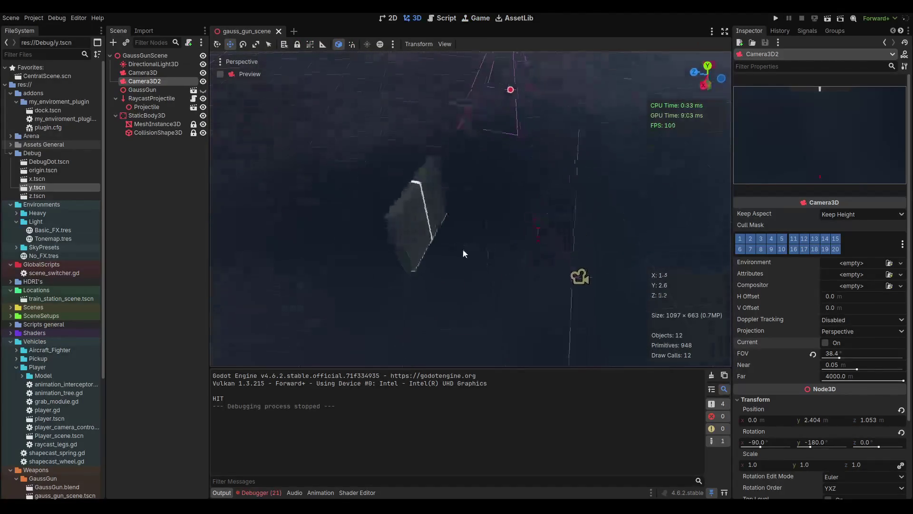
scroll(468, 257, down, 3)
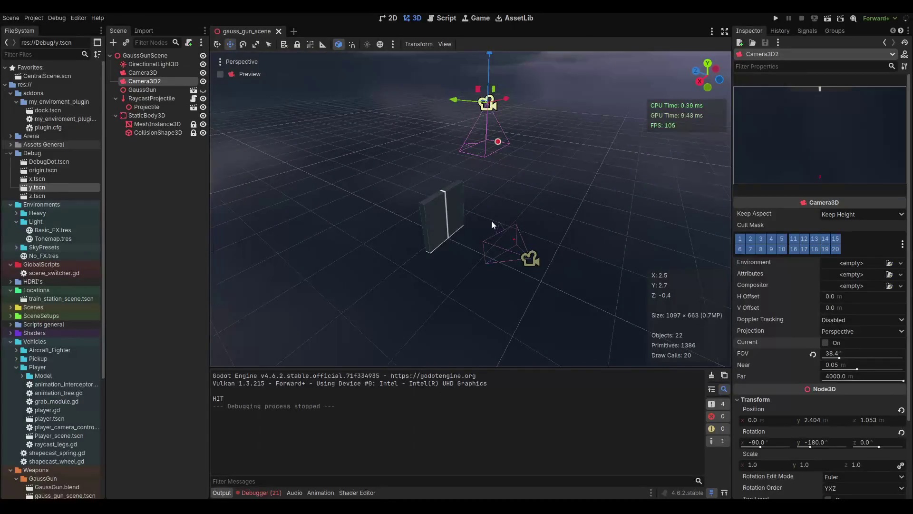
scroll(541, 288, up, 2)
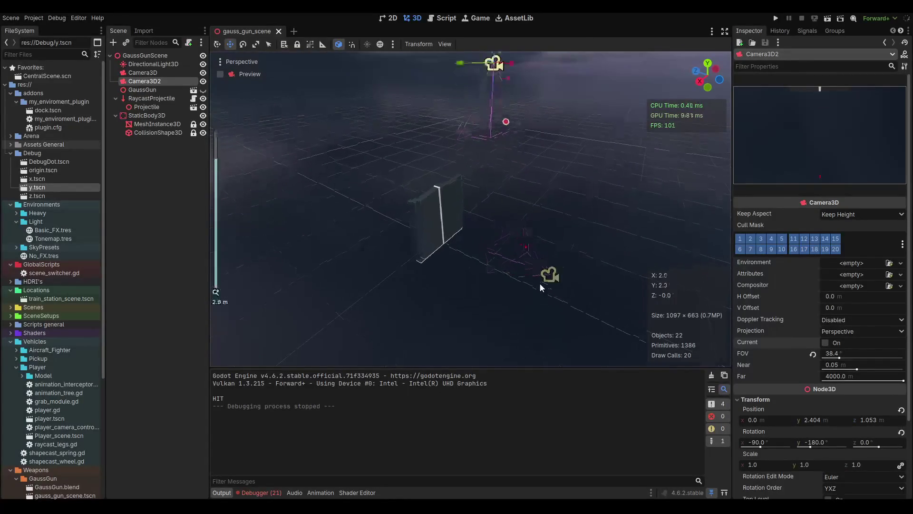
drag(540, 284, 426, 195)
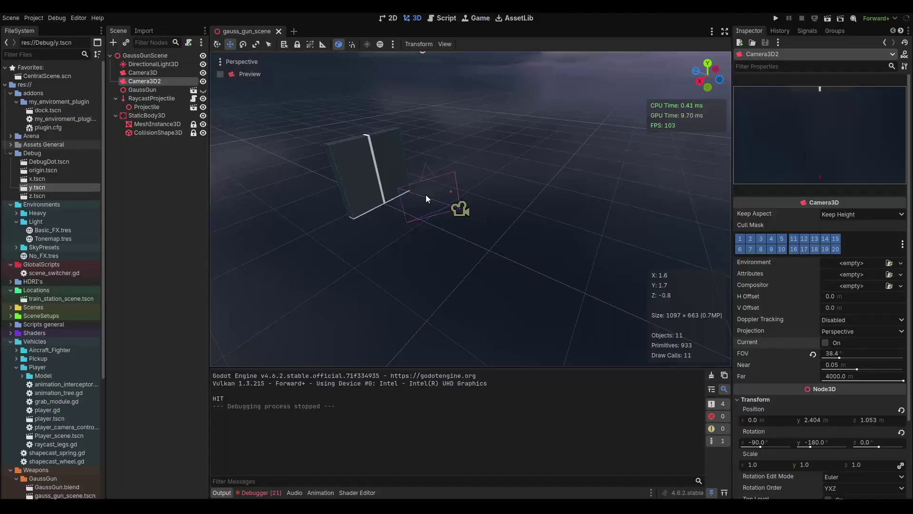
click(442, 18)
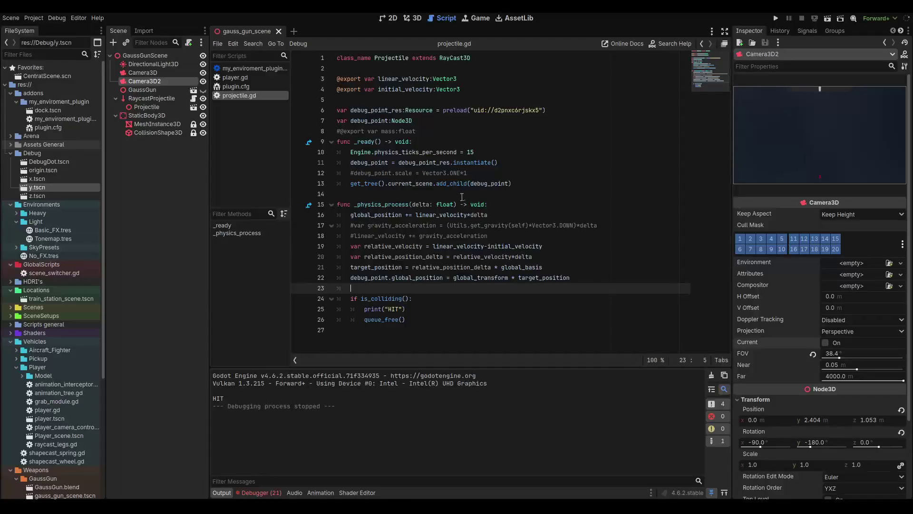
double_click(476, 184)
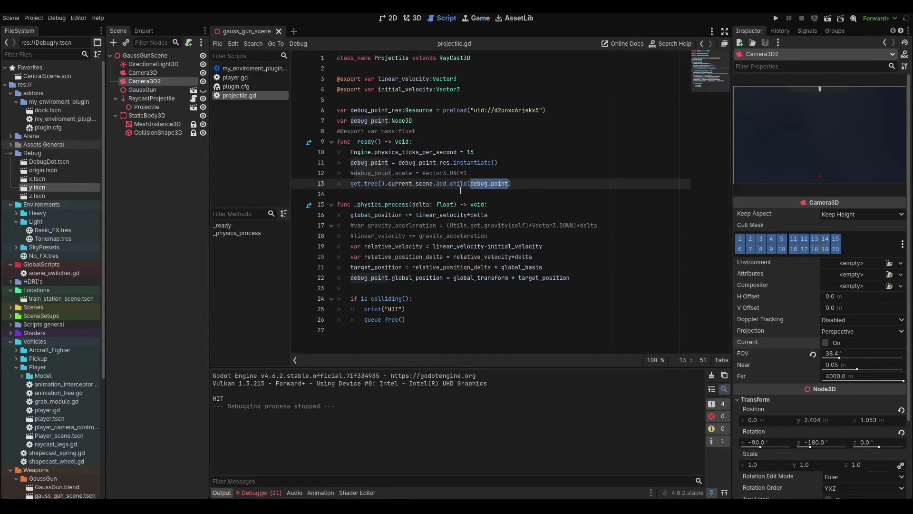
click(418, 17)
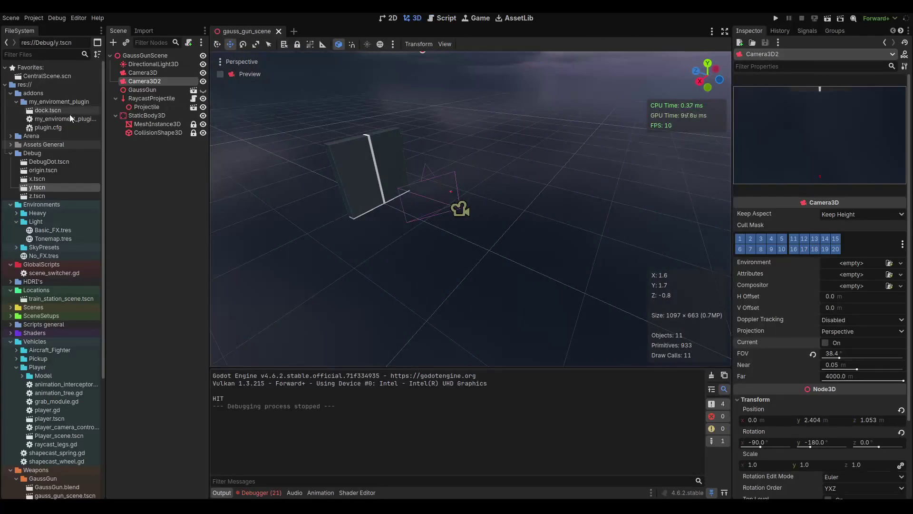
mouse_move(50, 186)
mouse_down()
mouse_move(171, 156)
mouse_move(175, 144)
mouse_up()
mouse_move(50, 187)
mouse_down()
mouse_move(444, 241)
mouse_move(414, 271)
mouse_up()
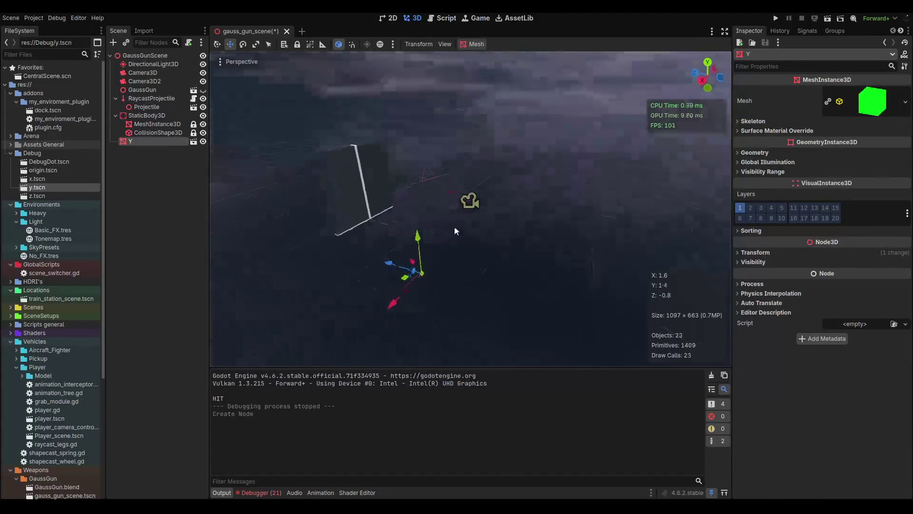
drag(576, 186, 472, 195)
key(ctrl+z)
click(435, 17)
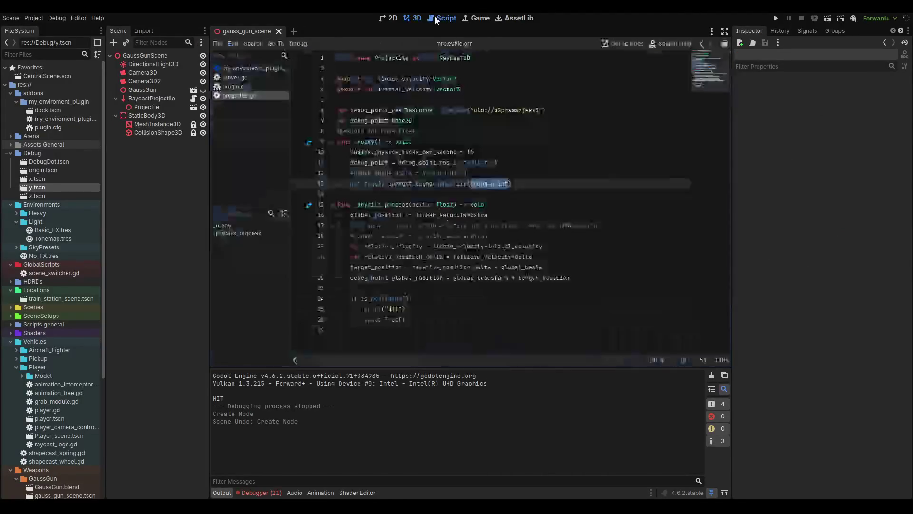
click(425, 120)
double_click(385, 163)
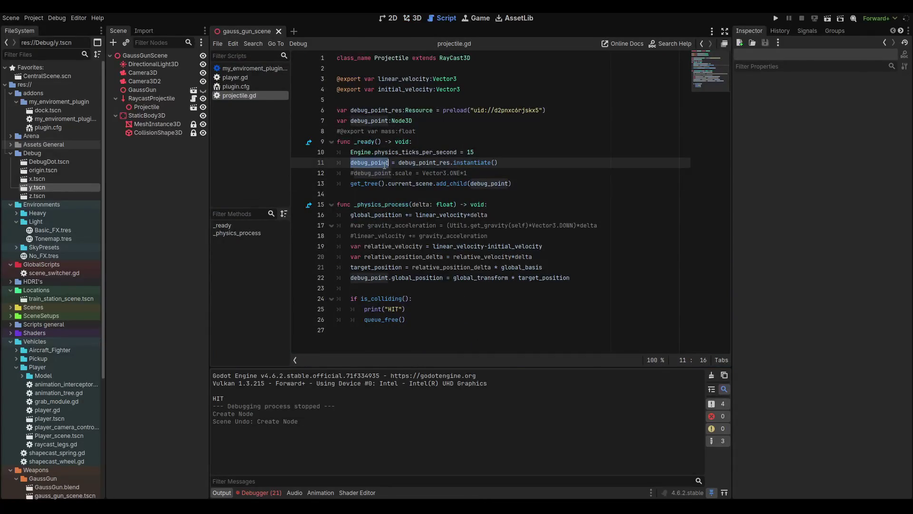
drag(385, 163, 514, 162)
double_click(426, 161)
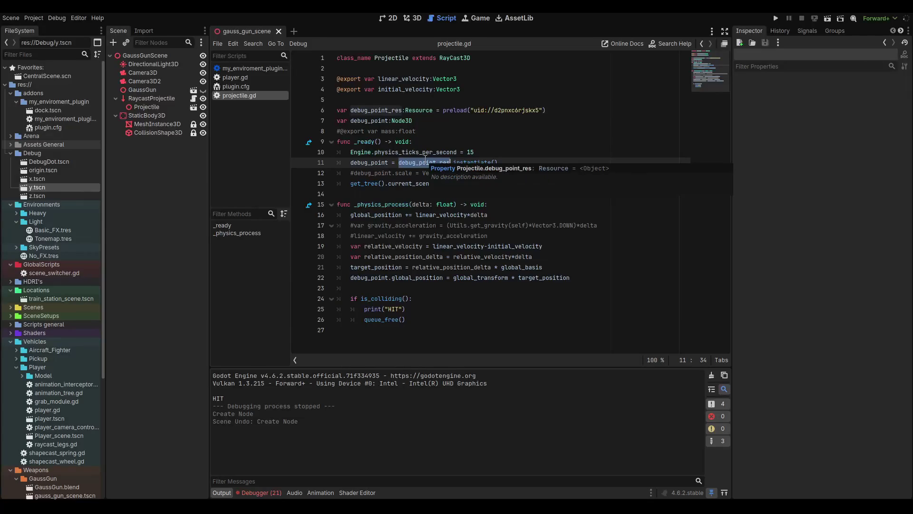
Test-run the scene and jump to the add_child error from the debugger's Errors list
click(500, 155)
key(F6)
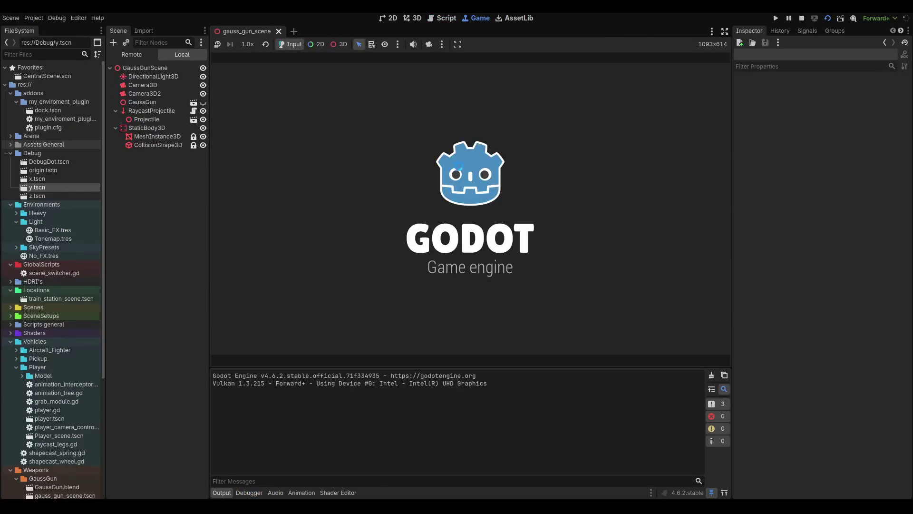
key(F8)
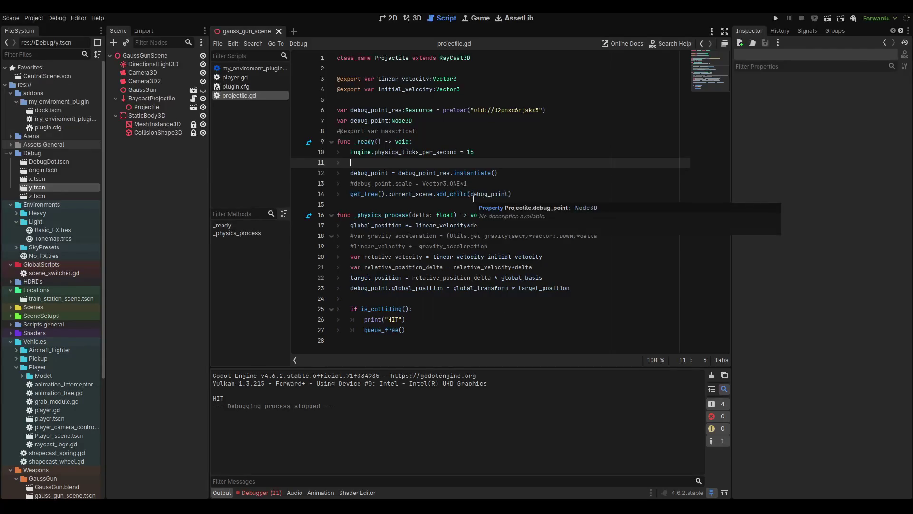
click(263, 490)
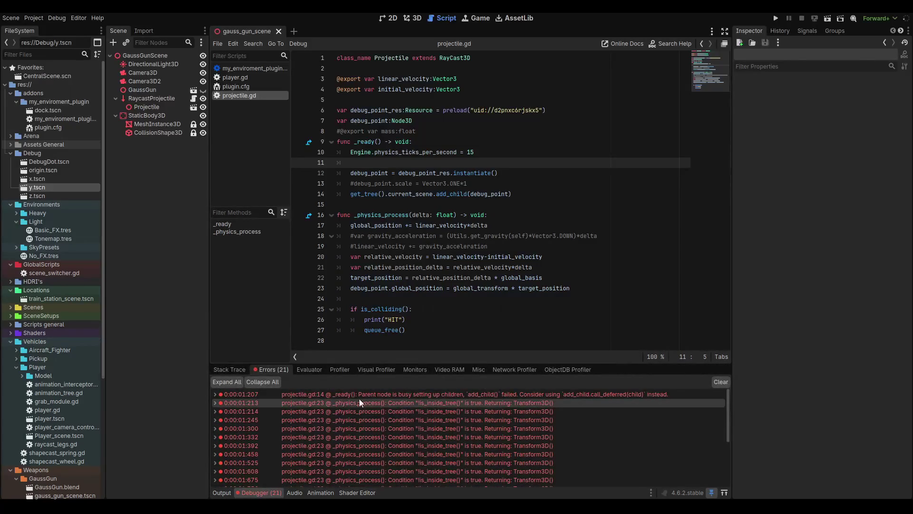
mouse_move(382, 396)
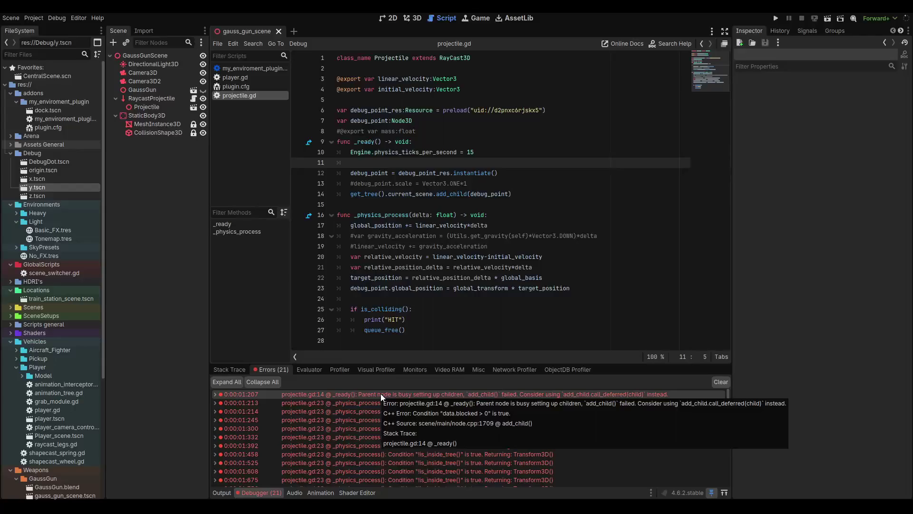
double_click(380, 393)
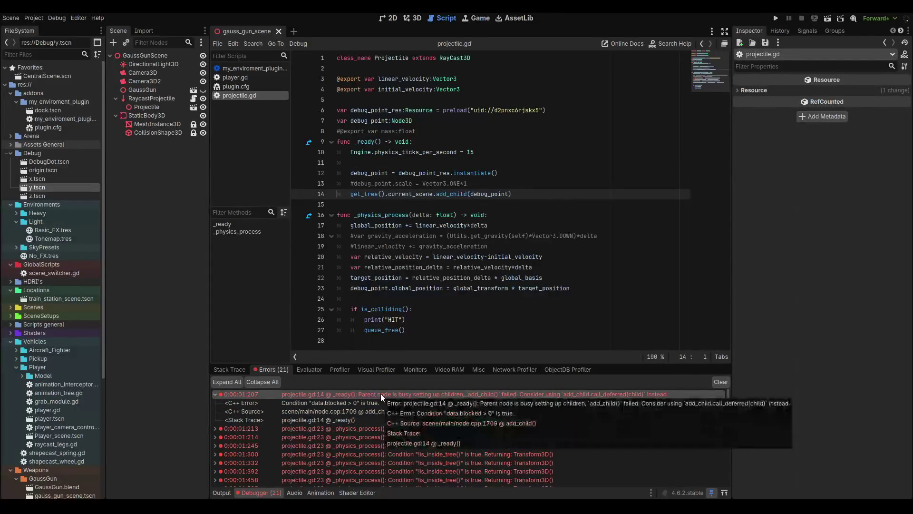
Change line 14 to add_child.call_deferred(debug_point), save, and rerun the scene
click(469, 193)
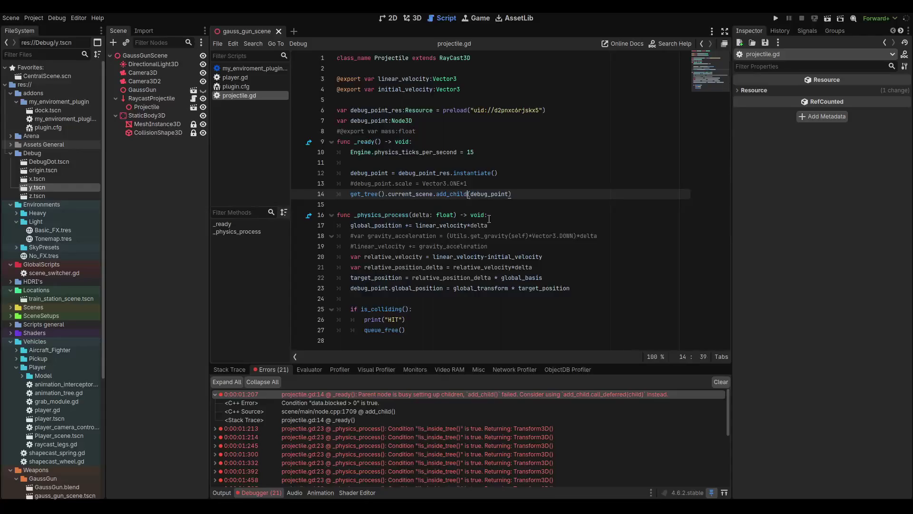
text(,call_def)
key(Return)
key(ctrl+s)
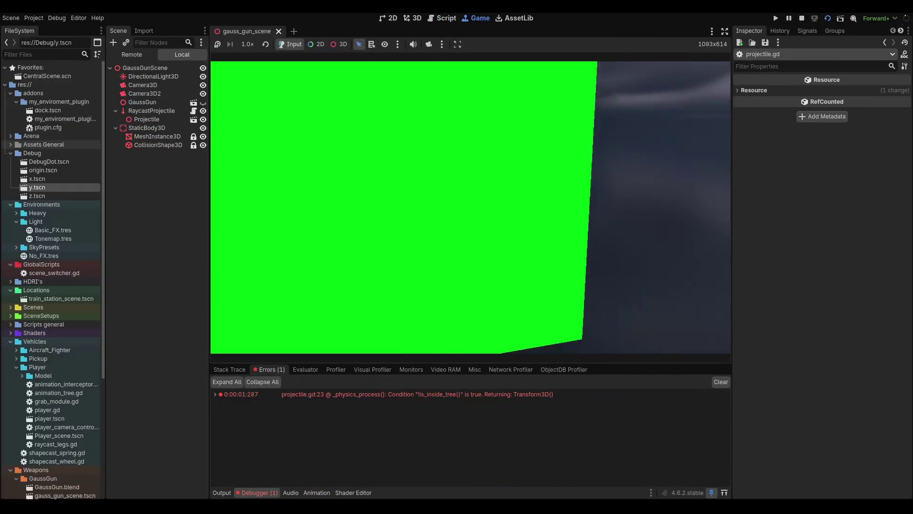
key(F8)
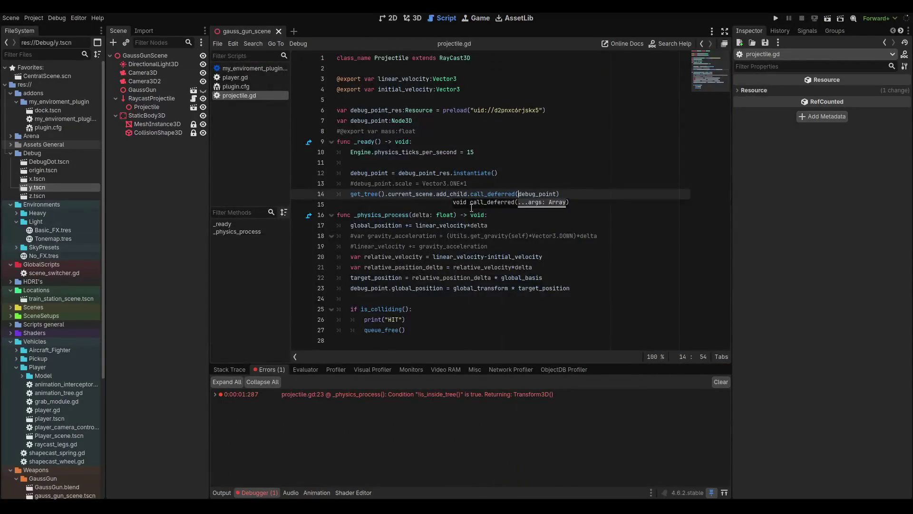
click(509, 179)
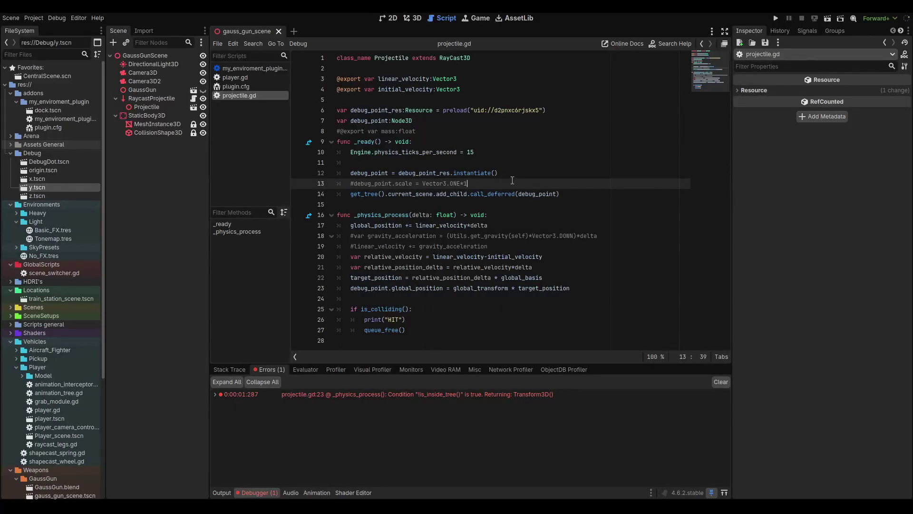
Add a debug_point.scale = Vector3.ONE line after line 14
click(586, 190)
key(Return)
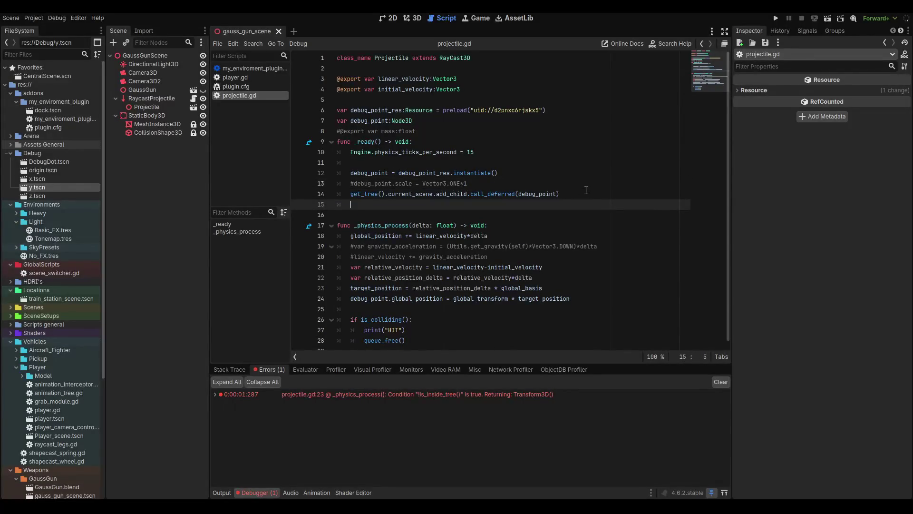
key(BackSpace)
key(BackSpace)
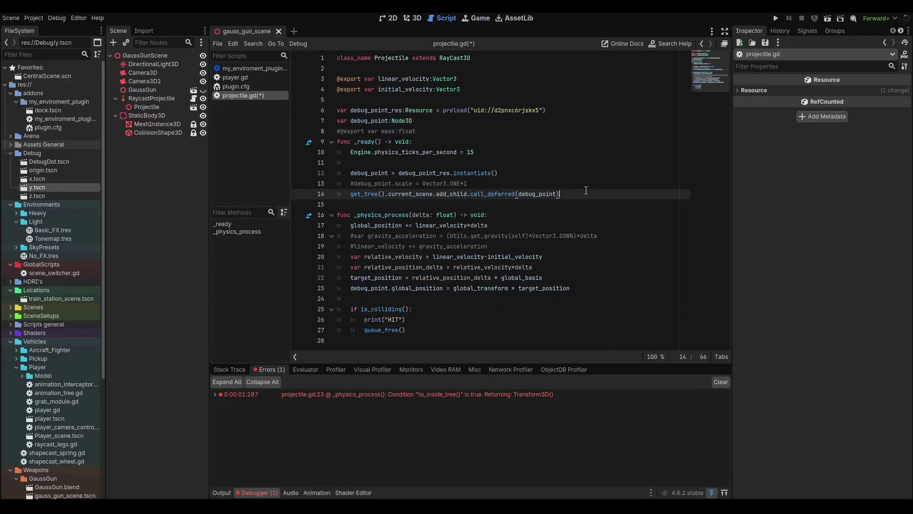
key(Return)
text(d)
key(Return)
text(sca)
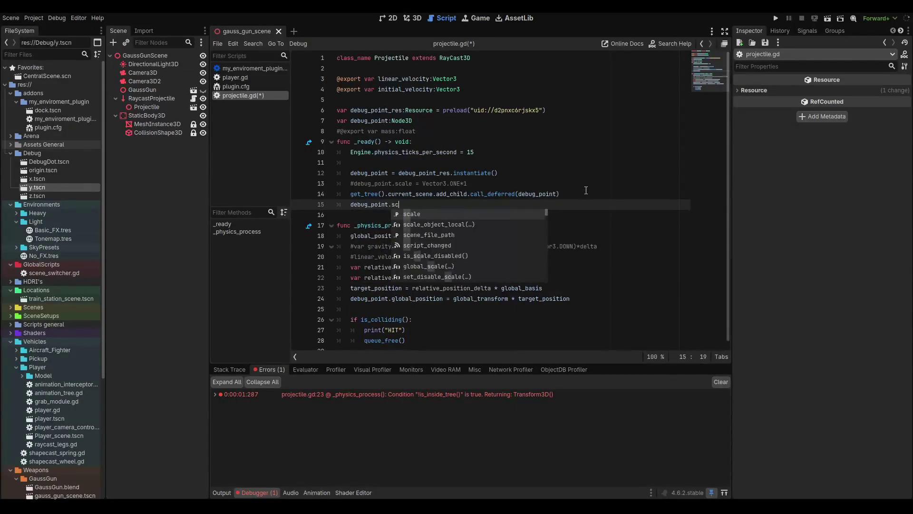
text(le)
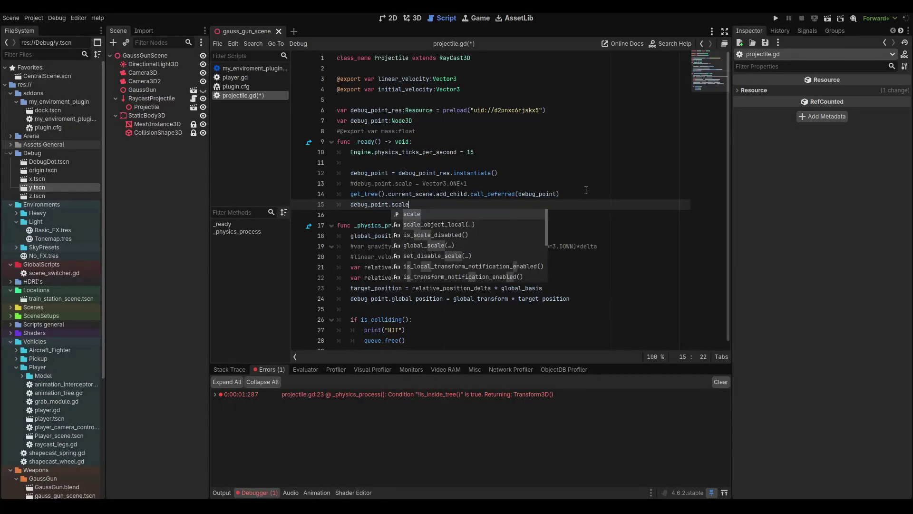
key(Escape)
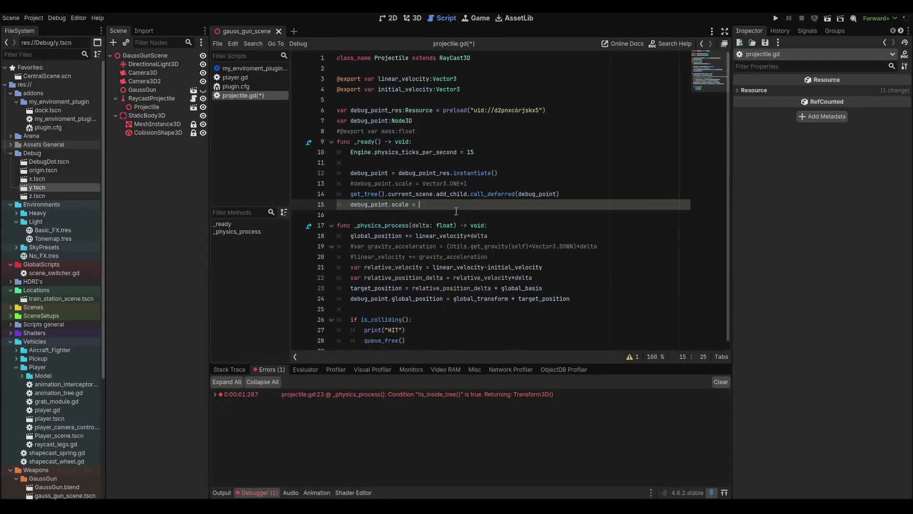
text(Vector3.ONE*0.1)
Test-run the scene and inspect the resulting debugger error
key(F5)
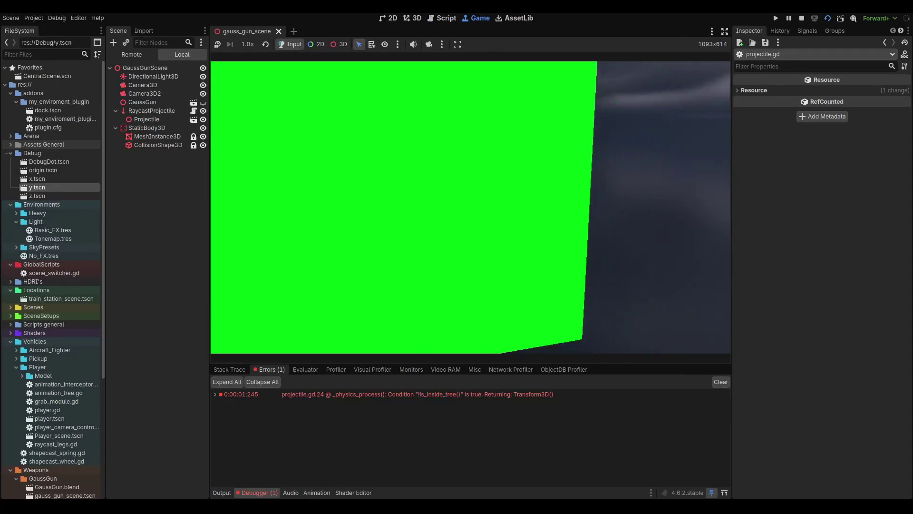
key(F8)
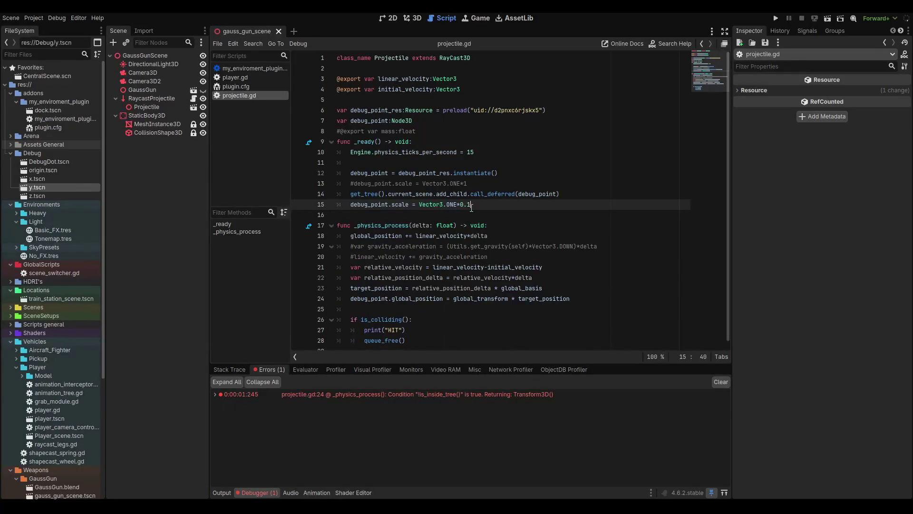
double_click(367, 394)
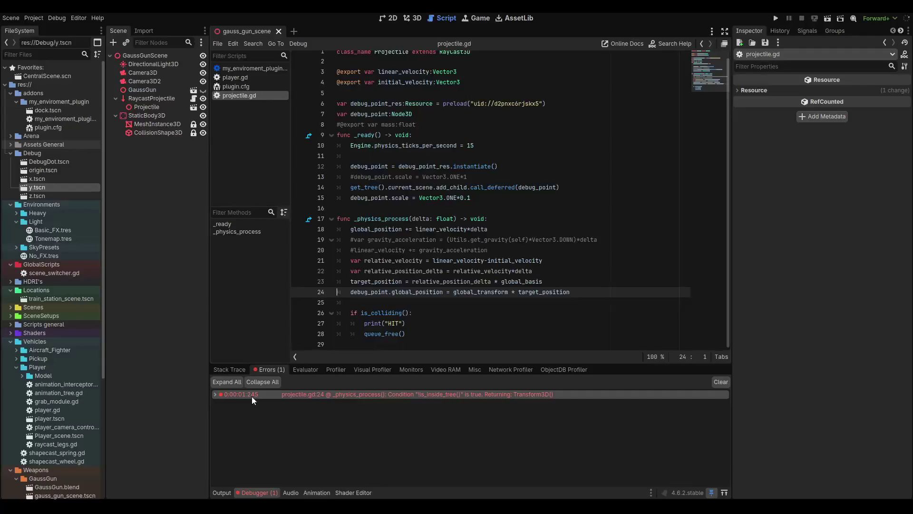
click(217, 393)
click(213, 392)
Move the scale line from _ready into _physics_process and test-run it three times
click(471, 199)
key(shift+Home)
key(BackSpace)
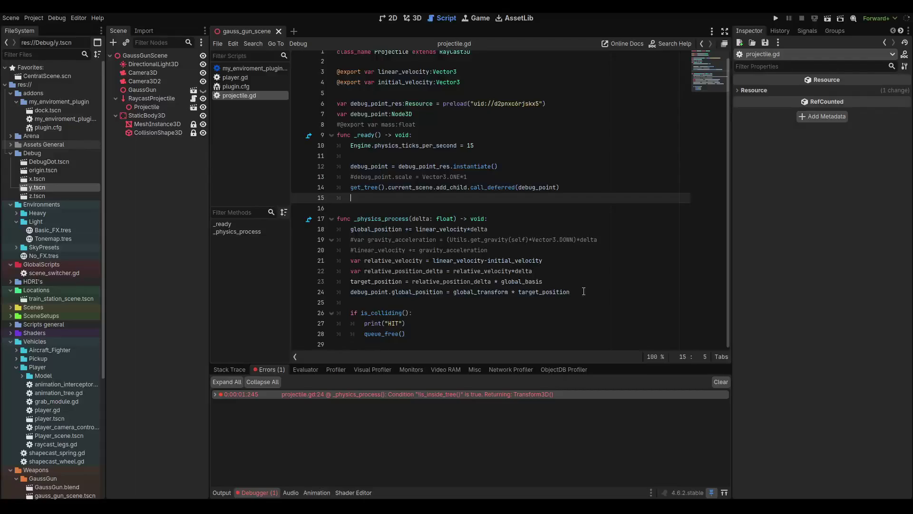
click(565, 287)
key(ctrl+v)
key(F5)
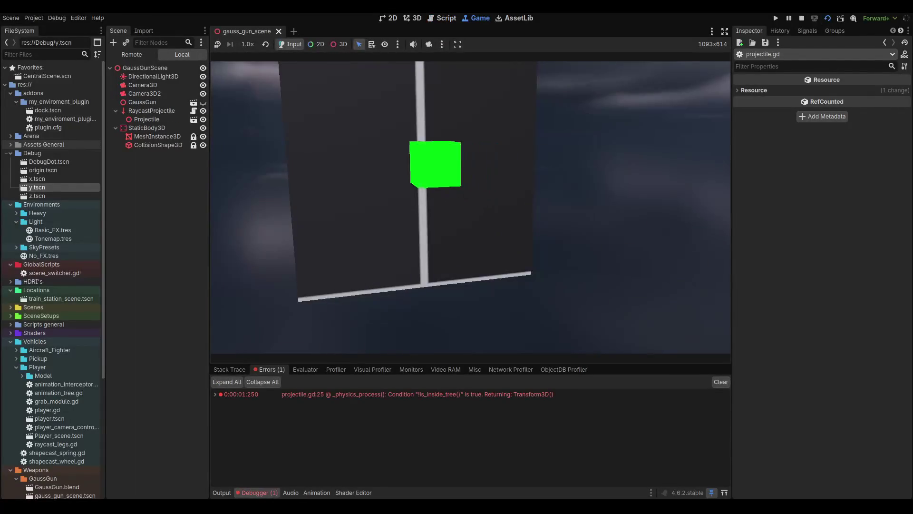
key(F8)
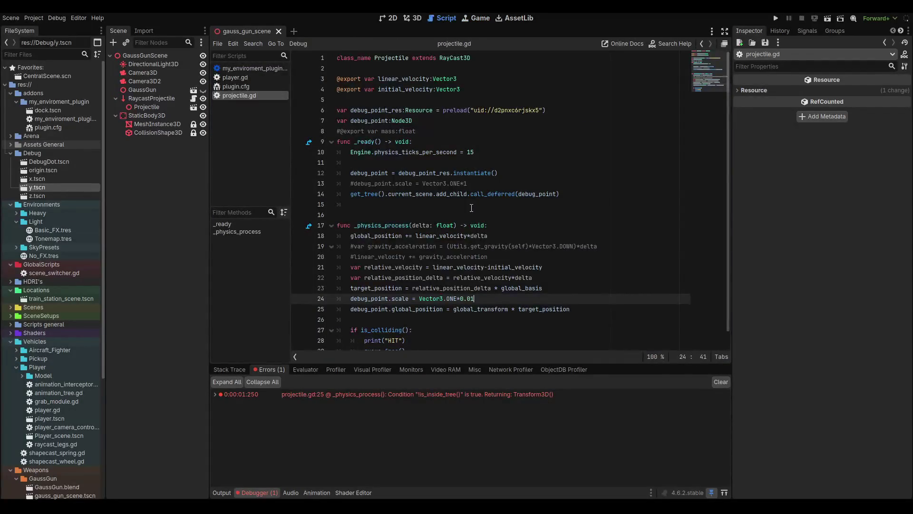
key(F5)
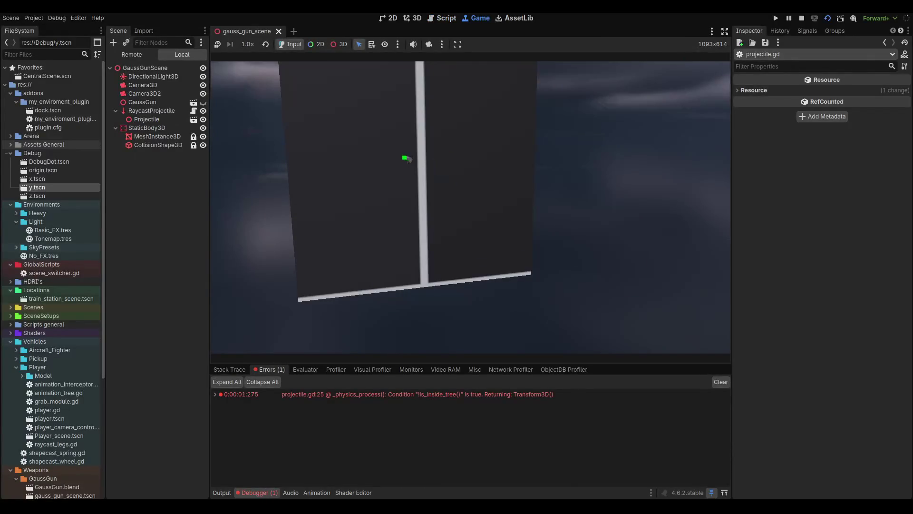
key(F8)
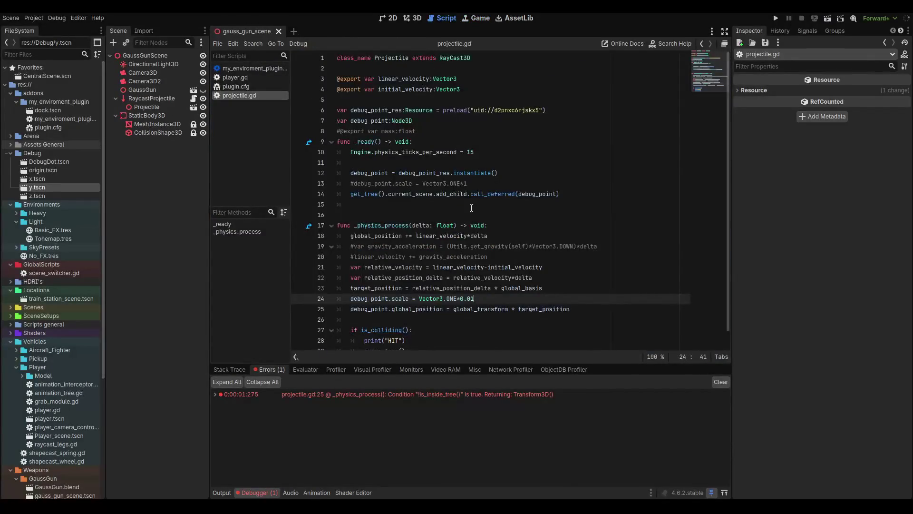
key(F5)
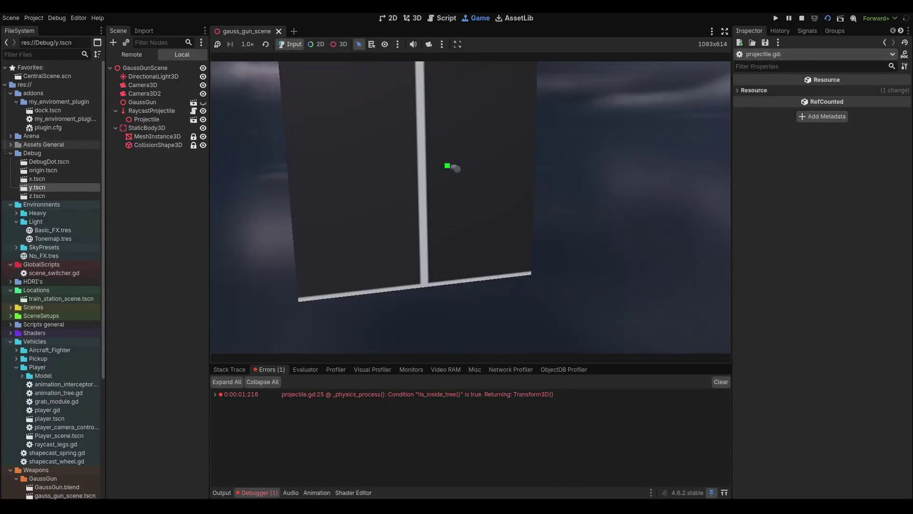
key(F8)
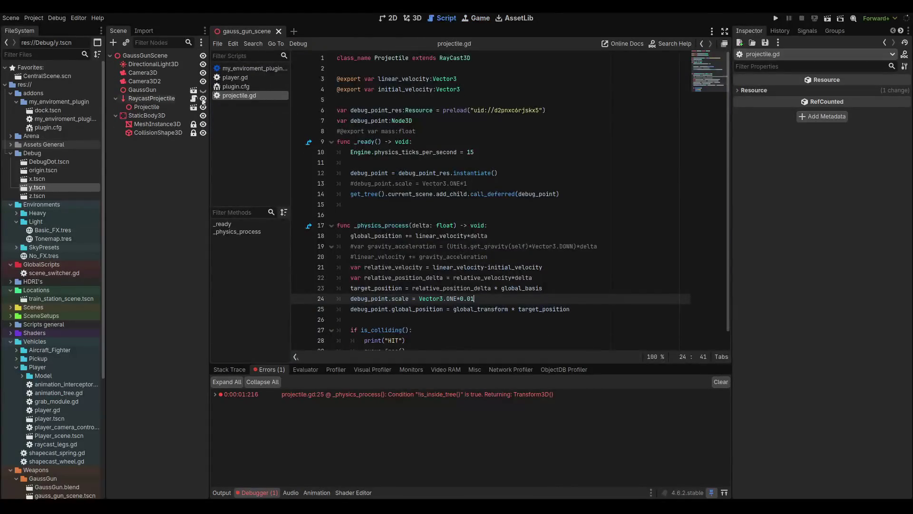
Make Camera3D2 the current camera instead of Camera3D and test-run the scene
click(175, 73)
click(828, 343)
click(157, 81)
click(825, 342)
key(F6)
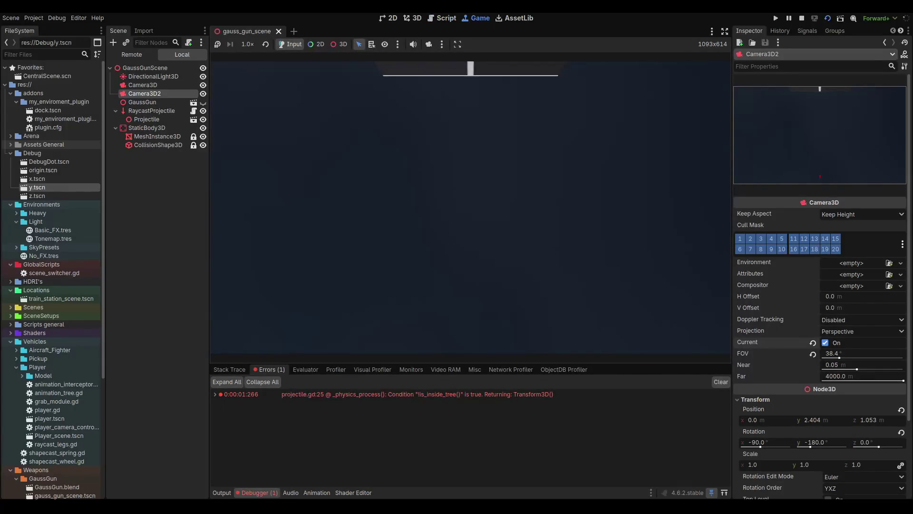
key(F6)
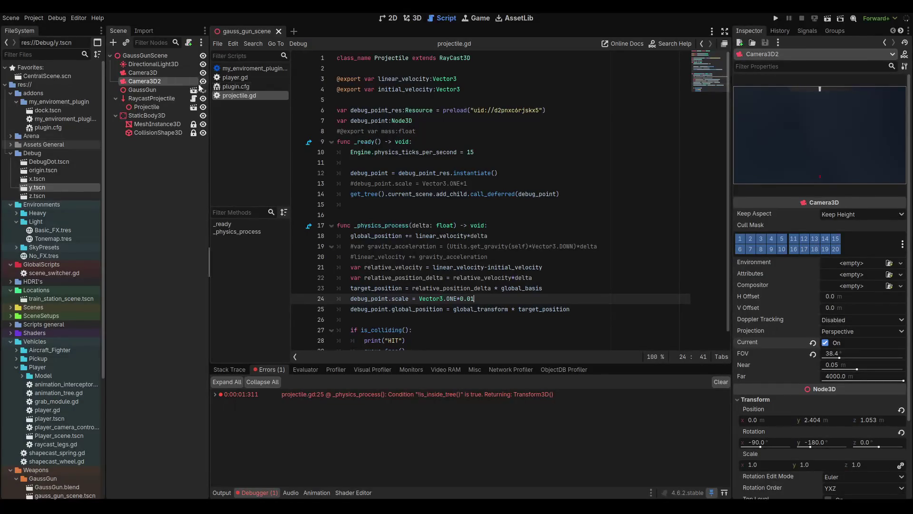
click(155, 99)
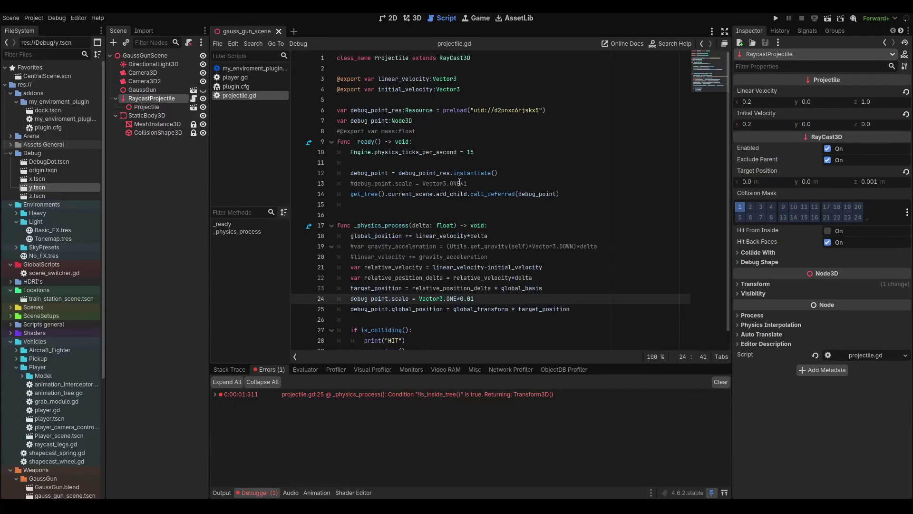
Rename the class on line 1 to RayCastProjectile and save
click(376, 58)
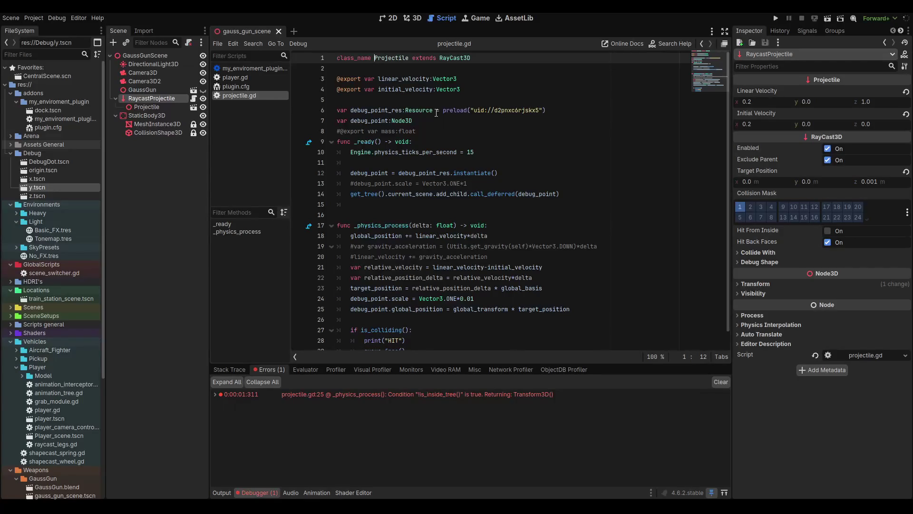
text(#Raycast)
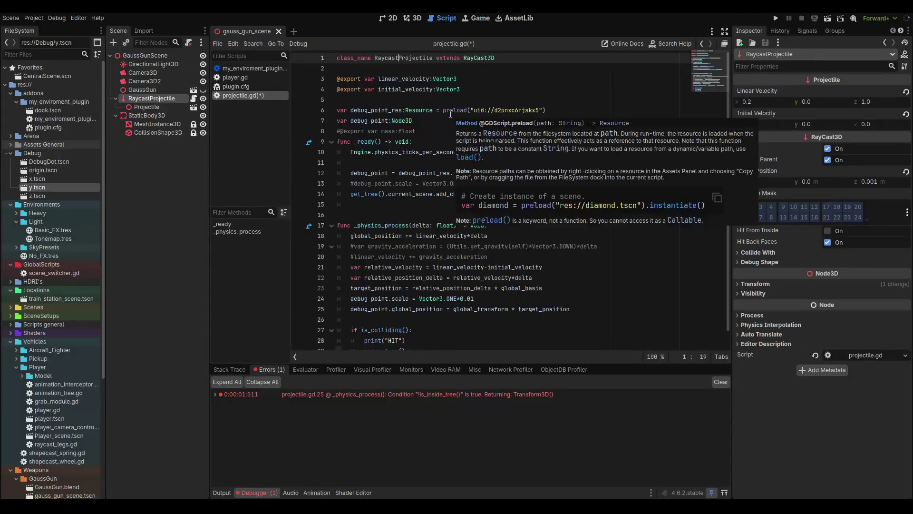
key(Left)
key(Left)
key(Left)
key(BackSpace)
text(C)
key(ctrl+s)
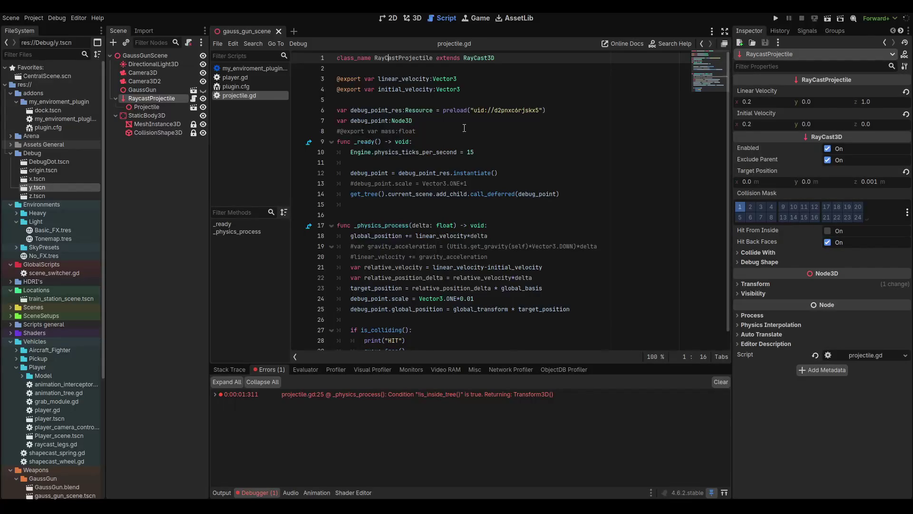
triple_click(464, 127)
key(BackSpace)
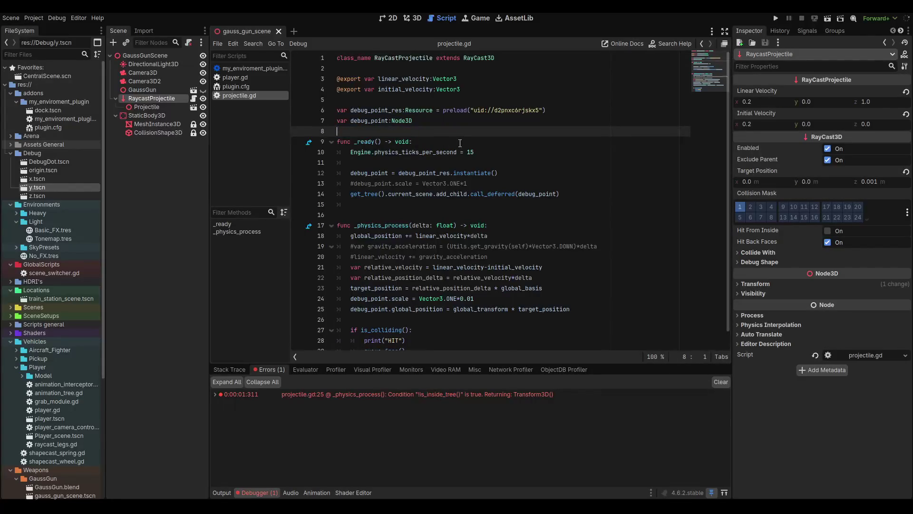
click(371, 163)
key(BackSpace)
key(BackSpace)
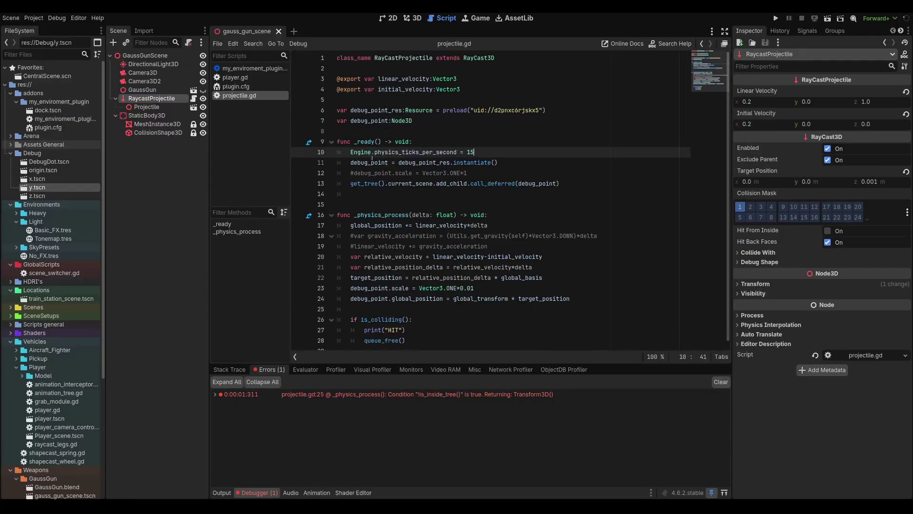
scroll(499, 223, down, 1)
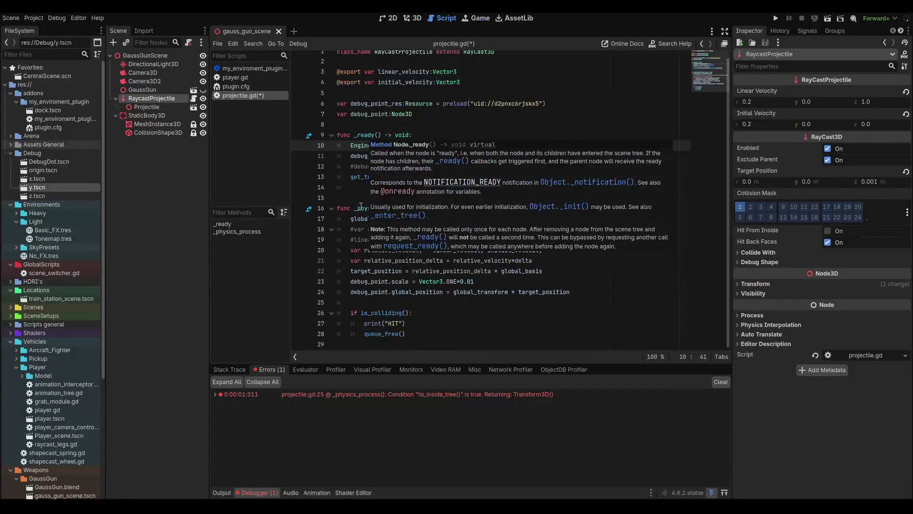
Start a func stub after _ready, erase it again, and save the script
click(380, 197)
key(Return)
text(func)
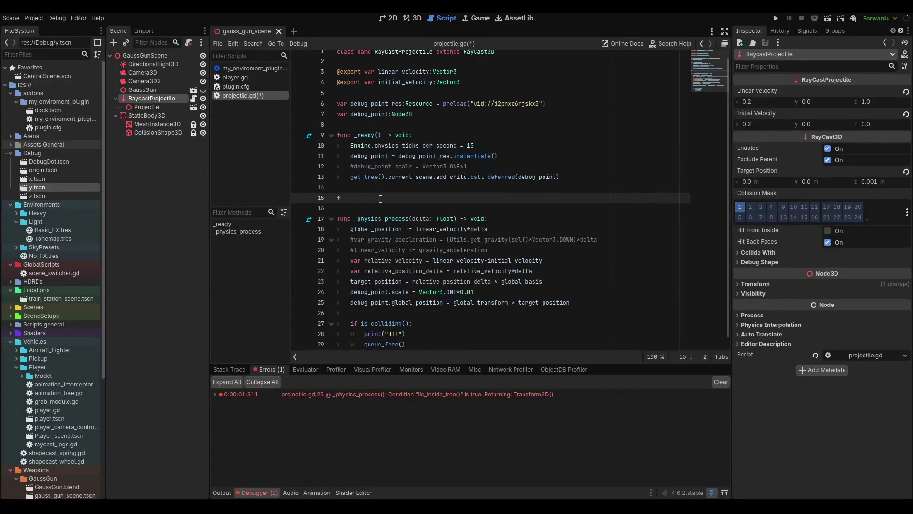
key(Escape)
text(readyread)
key(BackSpace)
key(BackSpace)
key(BackSpace)
key(BackSpace)
key(BackSpace)
key(ctrl+s)
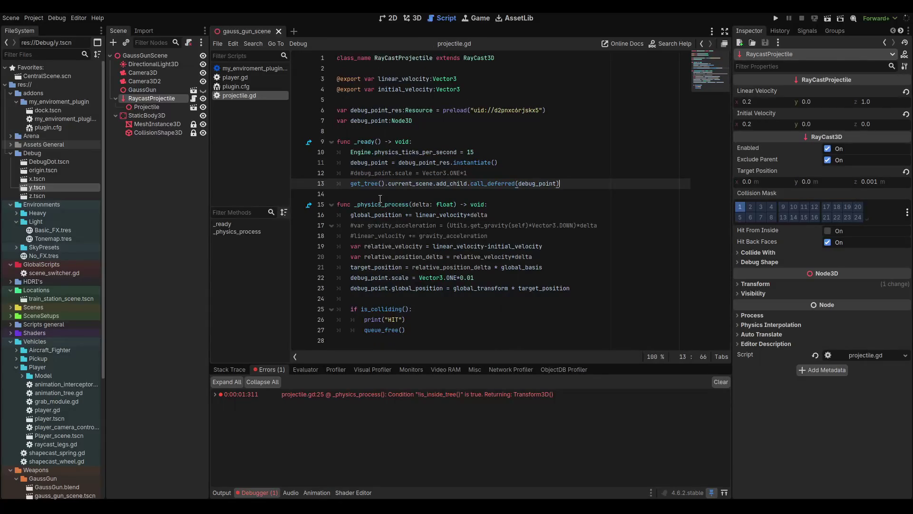
mouse_move(364, 142)
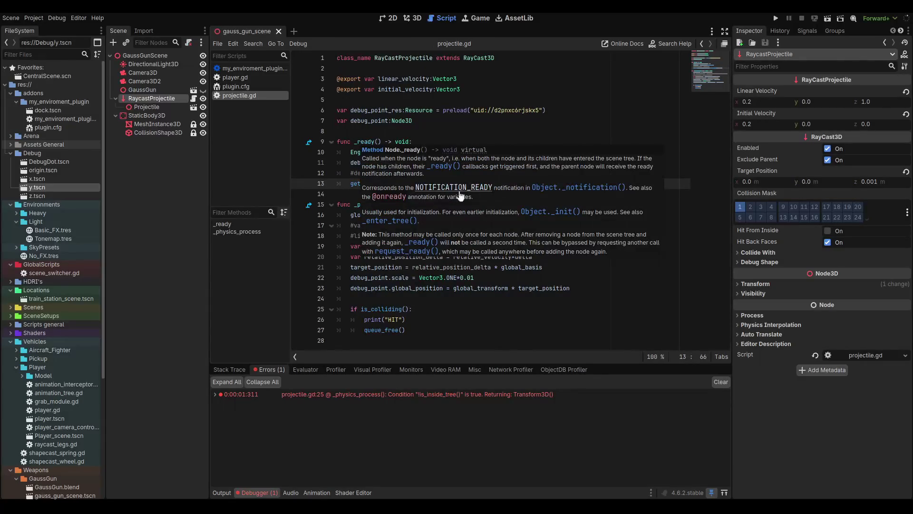
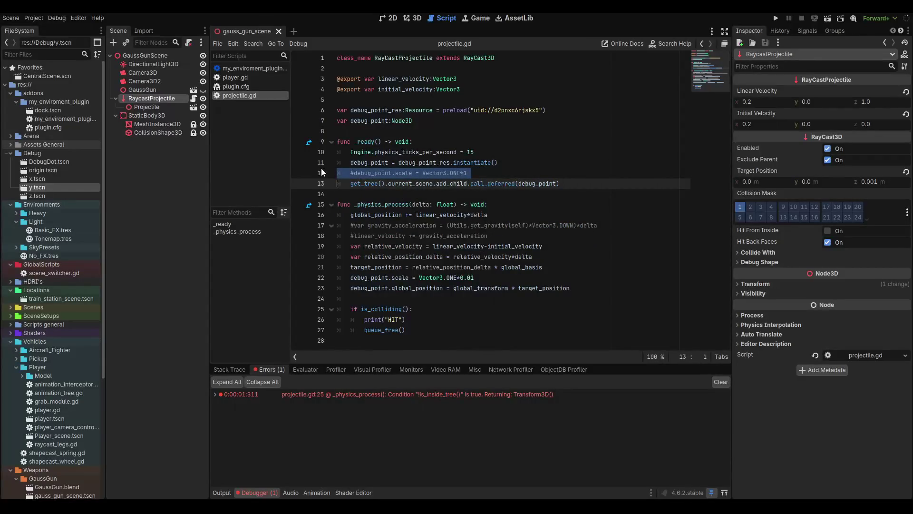
Ask DeepSeek about creating bullets with the follow-up message 'создание пуль'
click(429, 172)
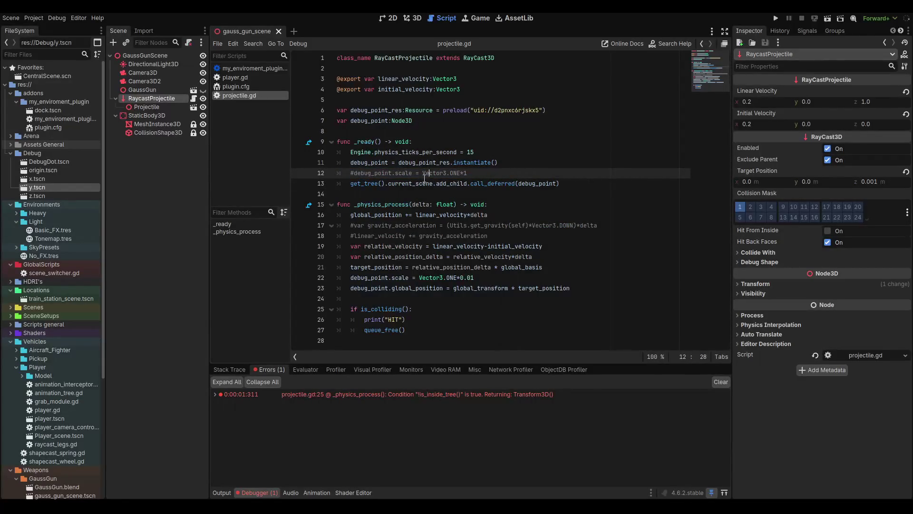
mouse_move(428, 174)
key(alt+Tab)
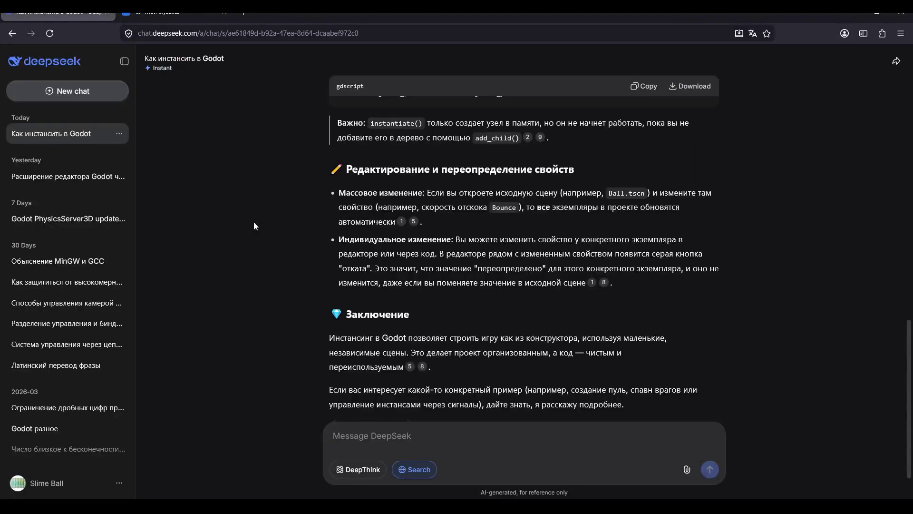
scroll(356, 262, down, 1)
scroll(473, 313, up, 8)
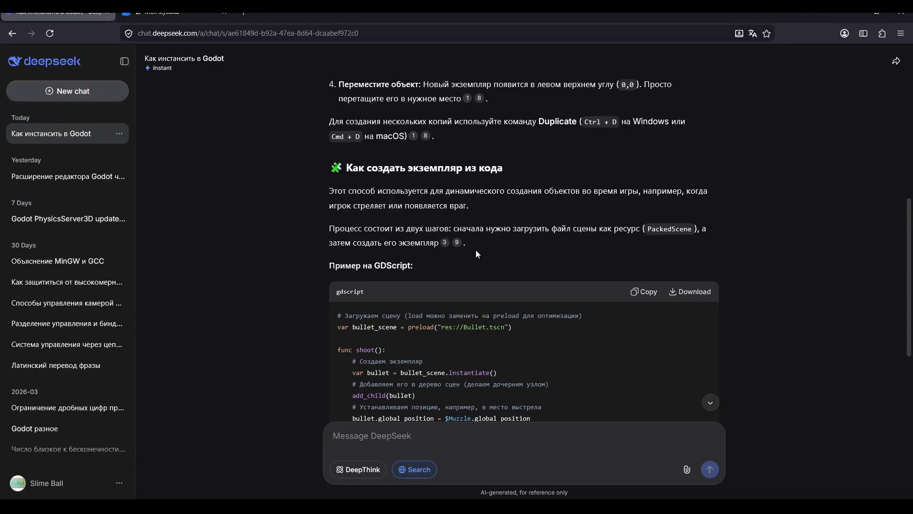
scroll(475, 250, down, 8)
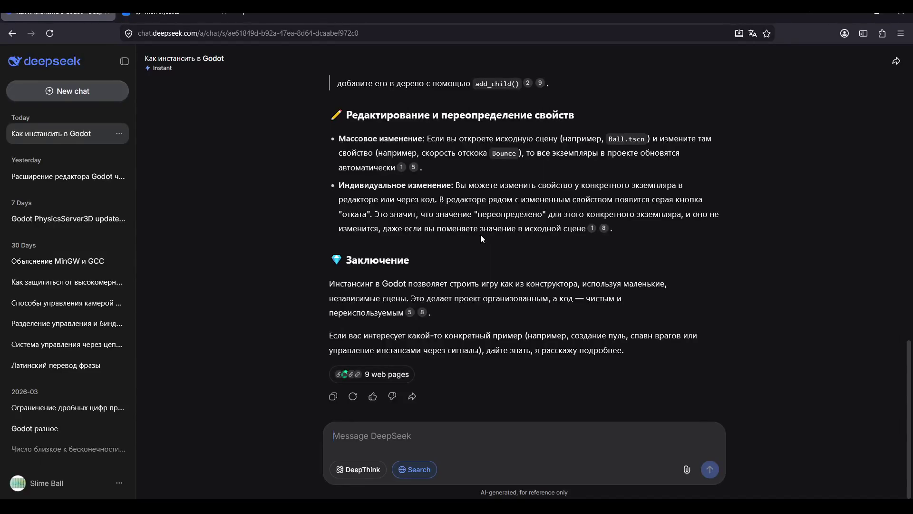
text(cj)
key(BackSpace)
key(BackSpace)
text(создание пуль)
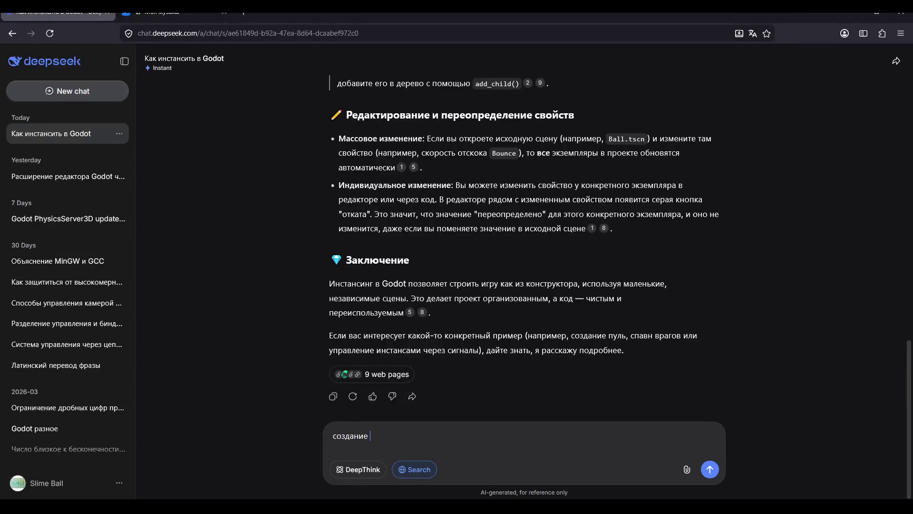
key(Return)
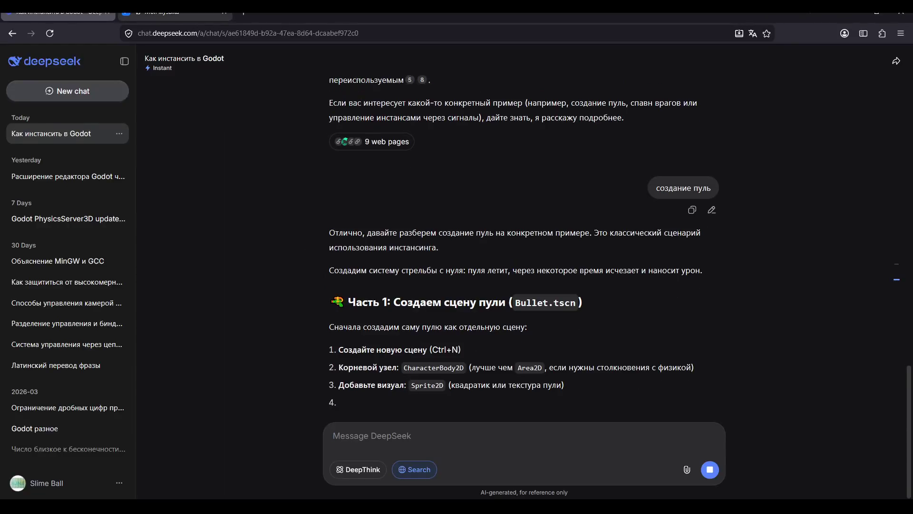
Skip to the next track on the VK music page and return to the DeepSeek chat
click(176, 13)
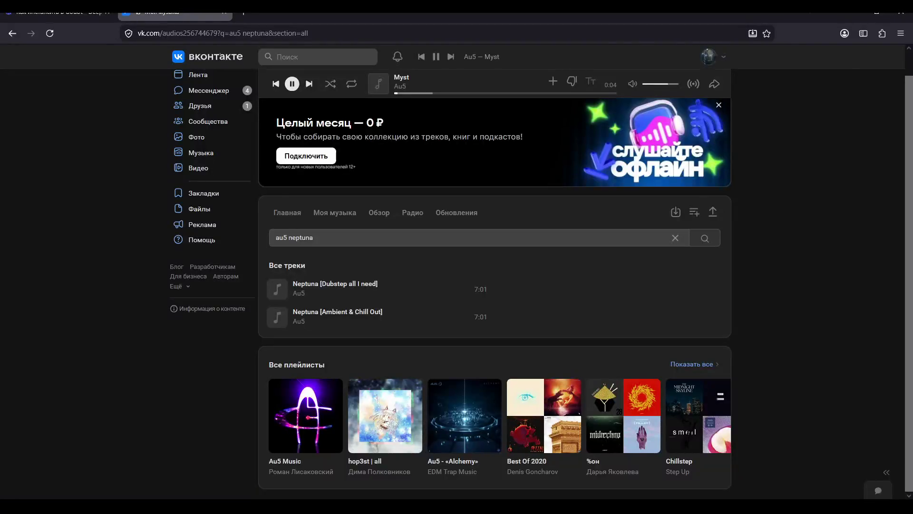
click(309, 85)
key(ctrl+Tab)
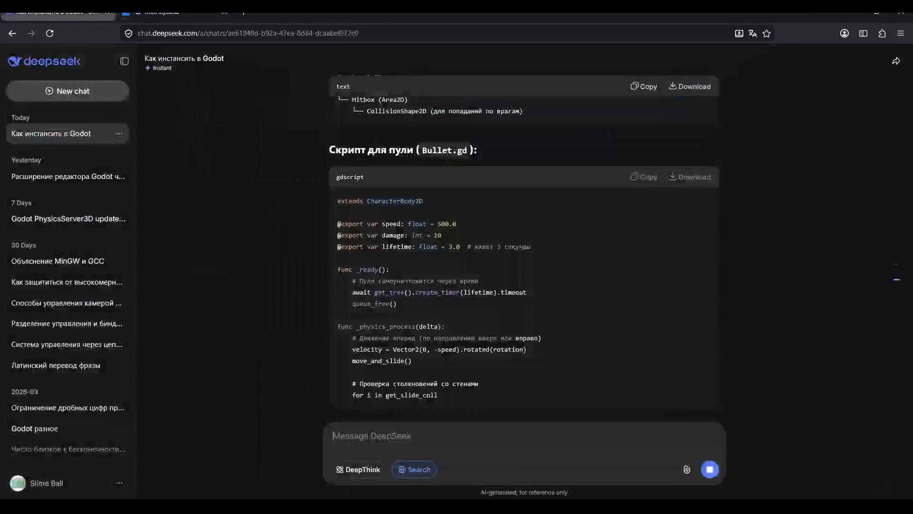
scroll(506, 205, up, 4)
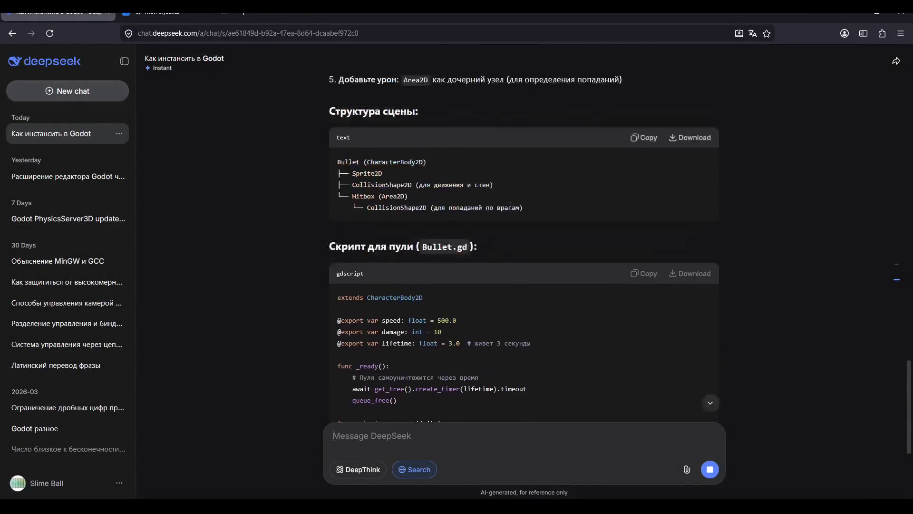
scroll(493, 186, down, 2)
scroll(506, 189, down, 2)
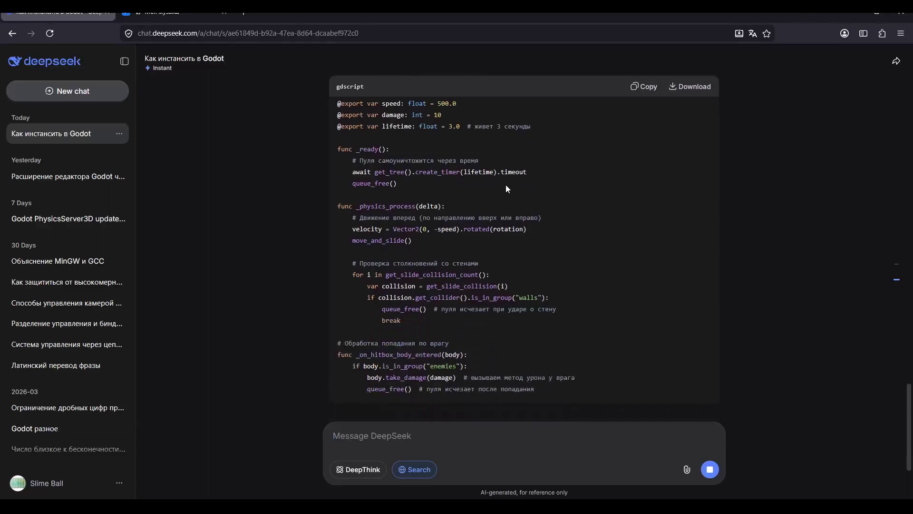
scroll(506, 188, up, 1)
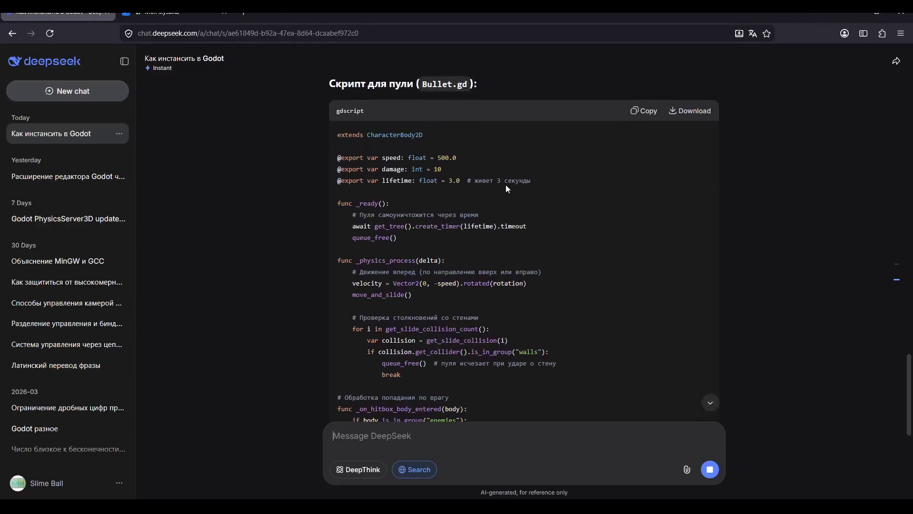
scroll(506, 183, down, 1)
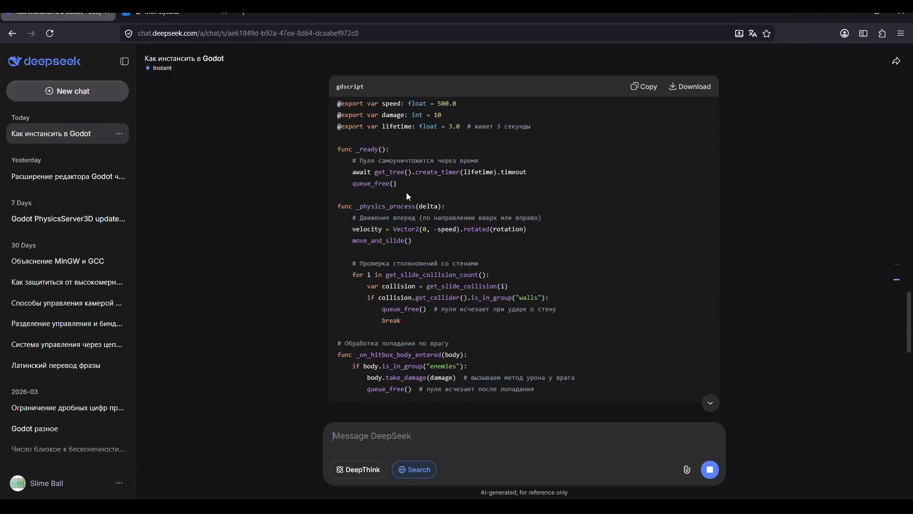
scroll(411, 189, down, 4)
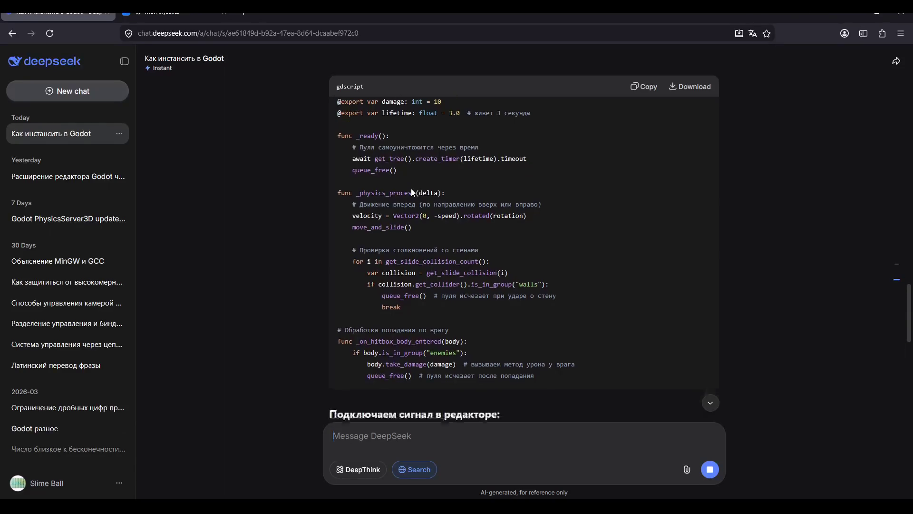
scroll(412, 190, down, 3)
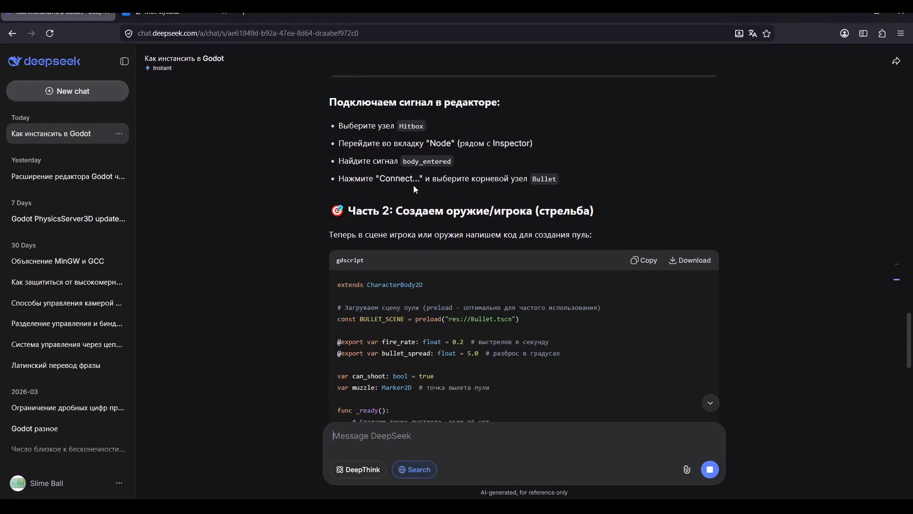
scroll(412, 188, down, 4)
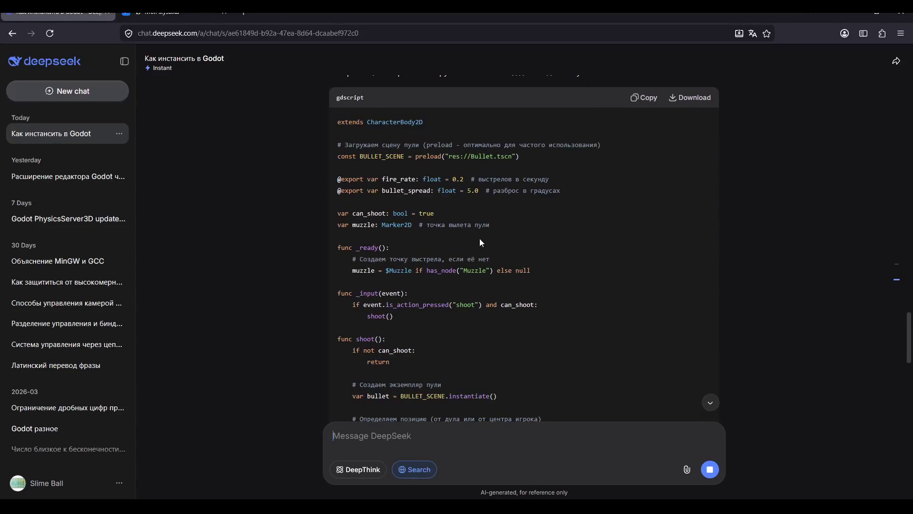
scroll(484, 242, down, 1)
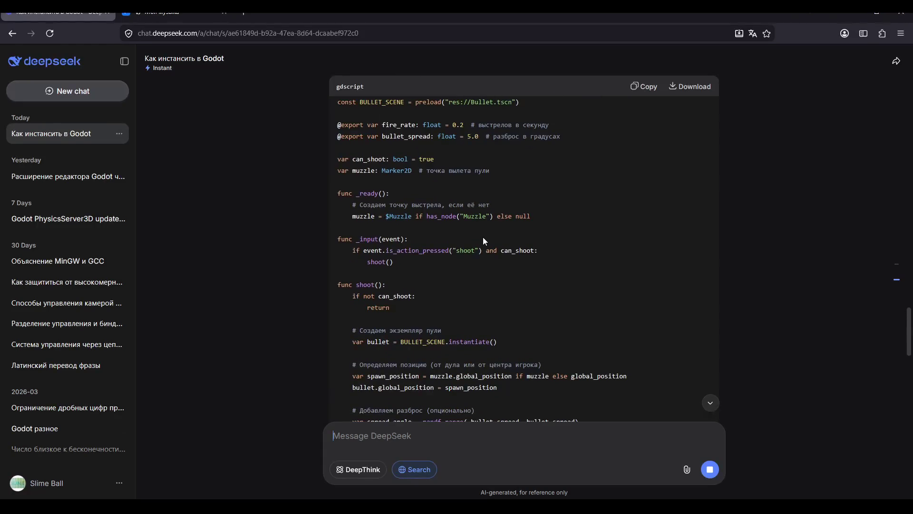
scroll(483, 237, down, 1)
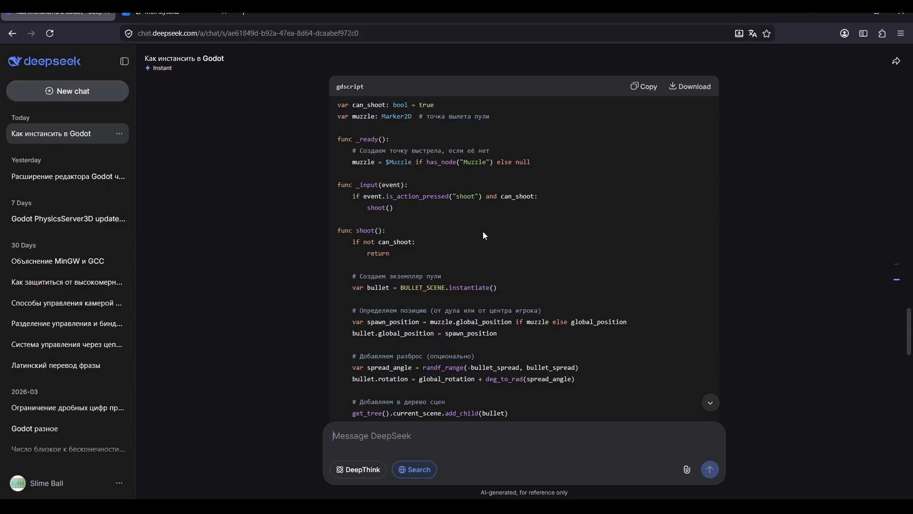
scroll(484, 232, down, 2)
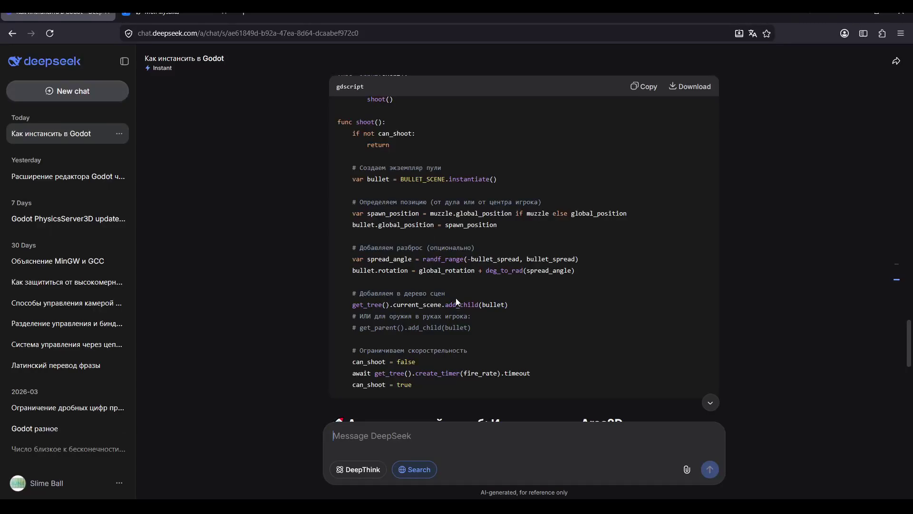
Copy the get_tree().current_scene.add_child snippet from the 'Важные моменты' list
scroll(454, 304, down, 1)
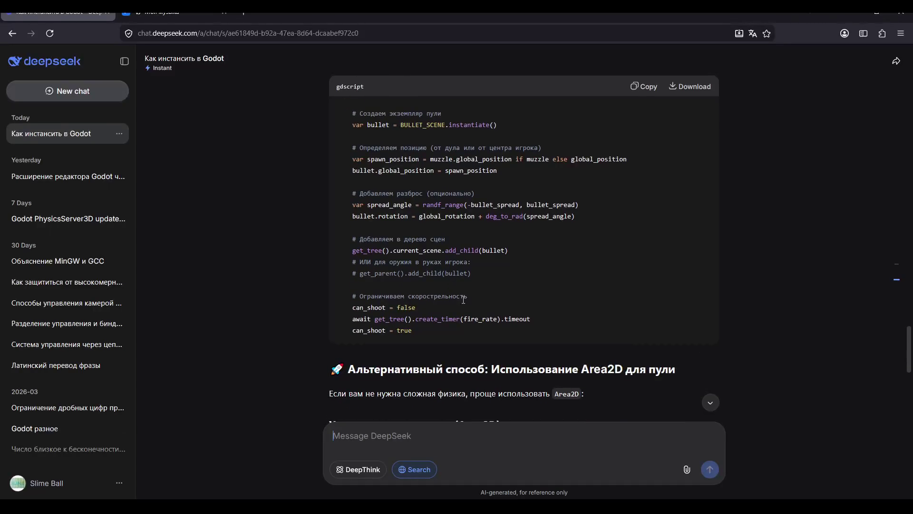
scroll(464, 303, down, 5)
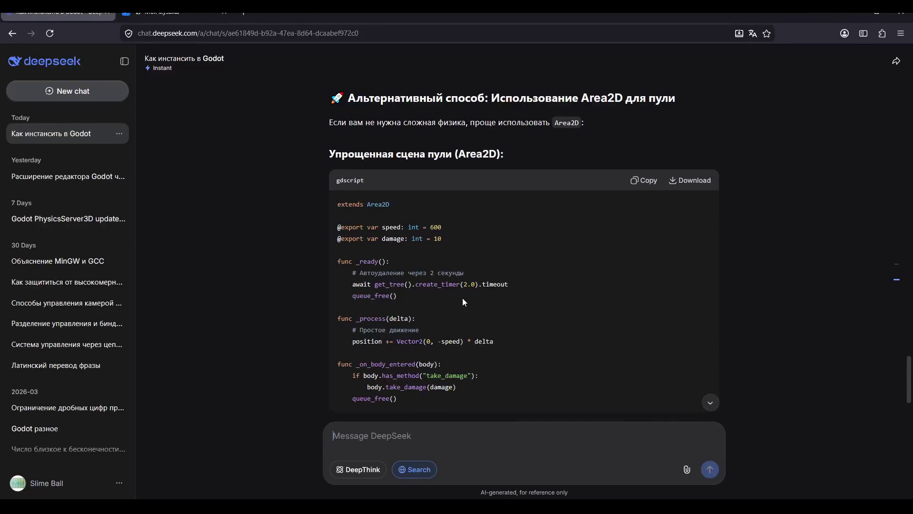
scroll(464, 302, down, 2)
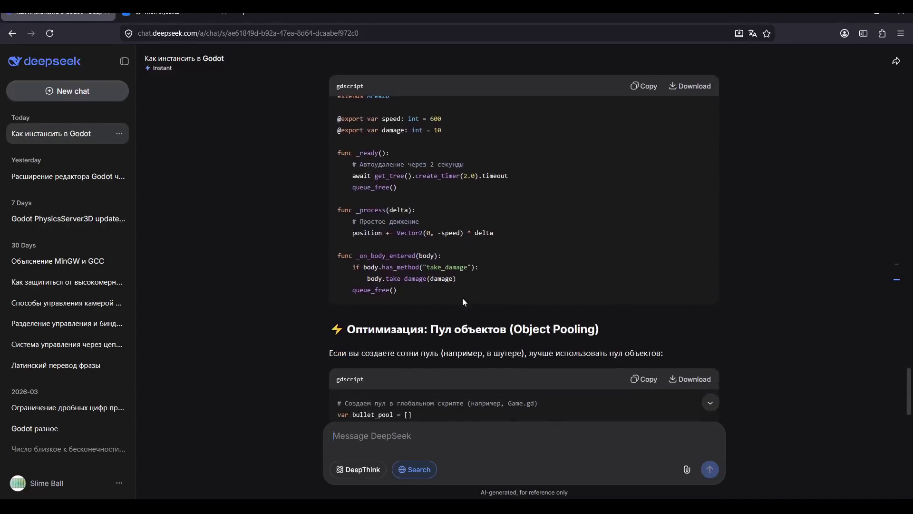
scroll(463, 300, down, 4)
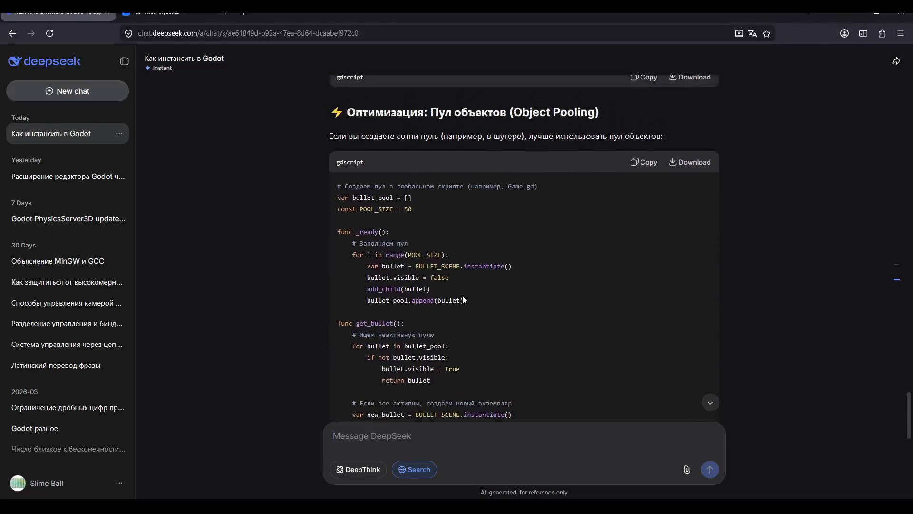
scroll(461, 293, down, 8)
scroll(460, 287, down, 3)
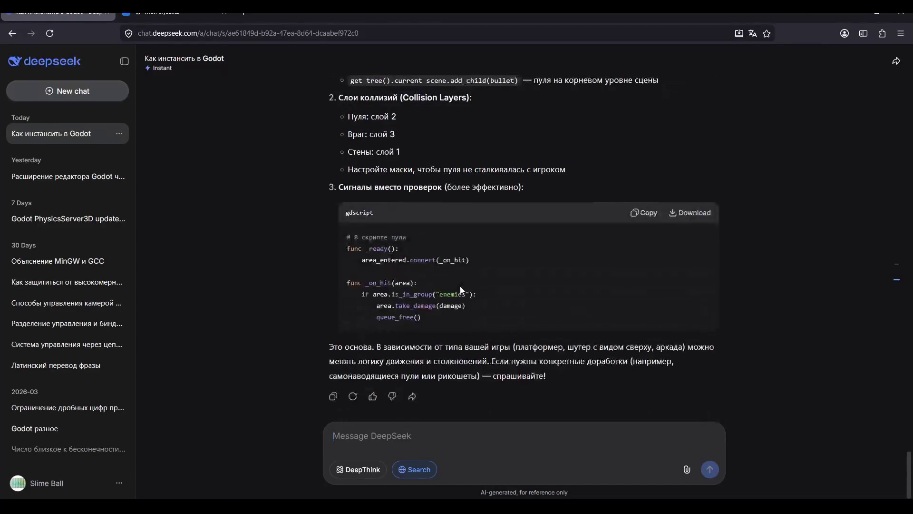
scroll(460, 286, up, 3)
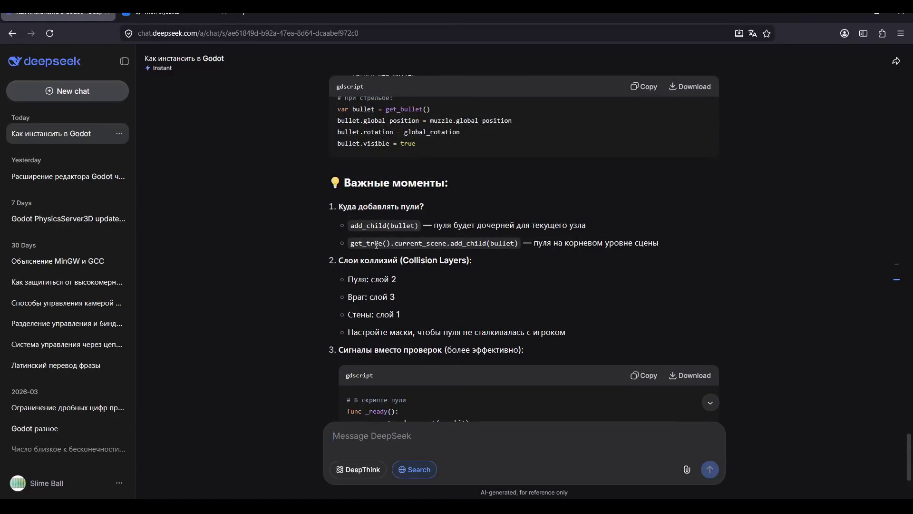
drag(350, 244, 486, 245)
key(ctrl+c)
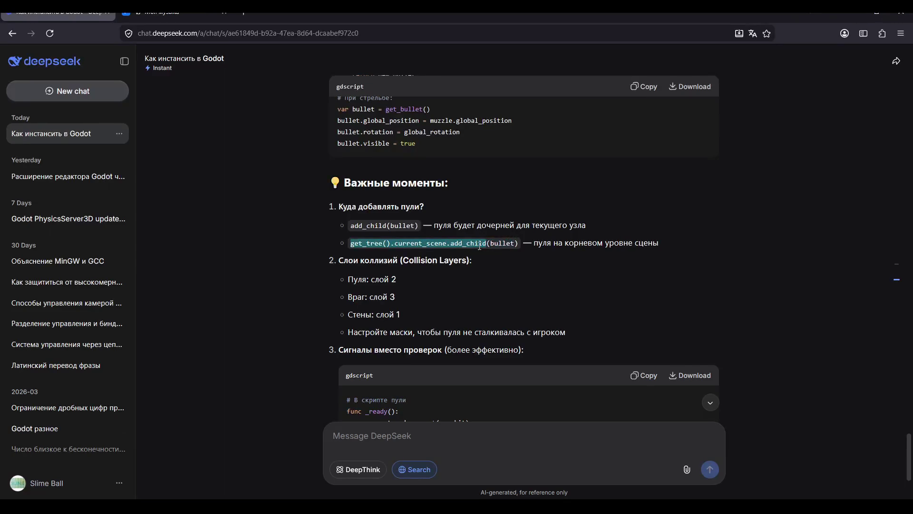
scroll(450, 289, down, 1)
scroll(451, 294, down, 3)
Send DeepSeek the pasted add_child snippet followed by ' выдаёт ошибку'
click(405, 436)
key(ctrl+v)
text(вы)
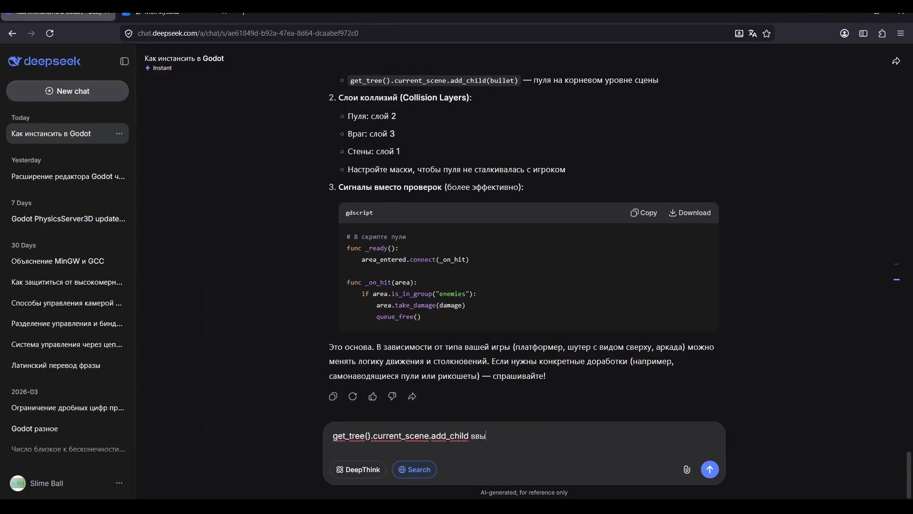
text(даёт оши)
text(бку)
key(Return)
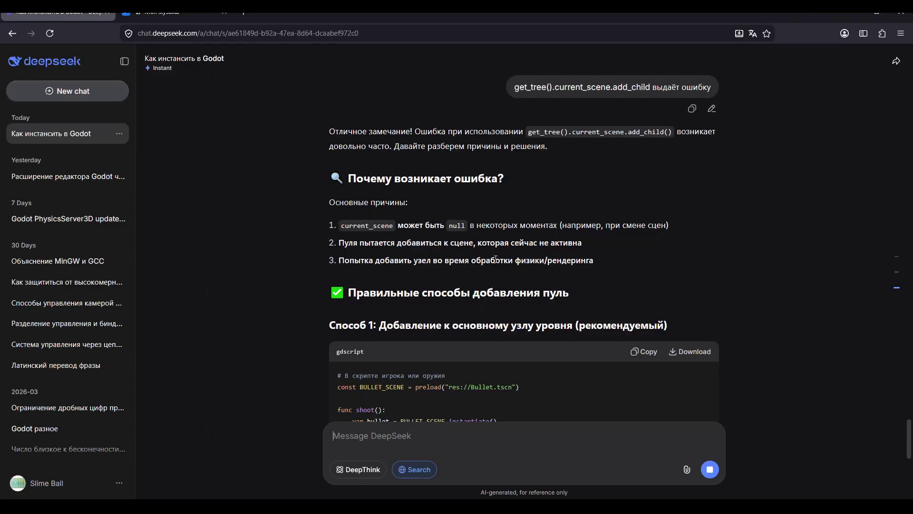
scroll(343, 257, down, 2)
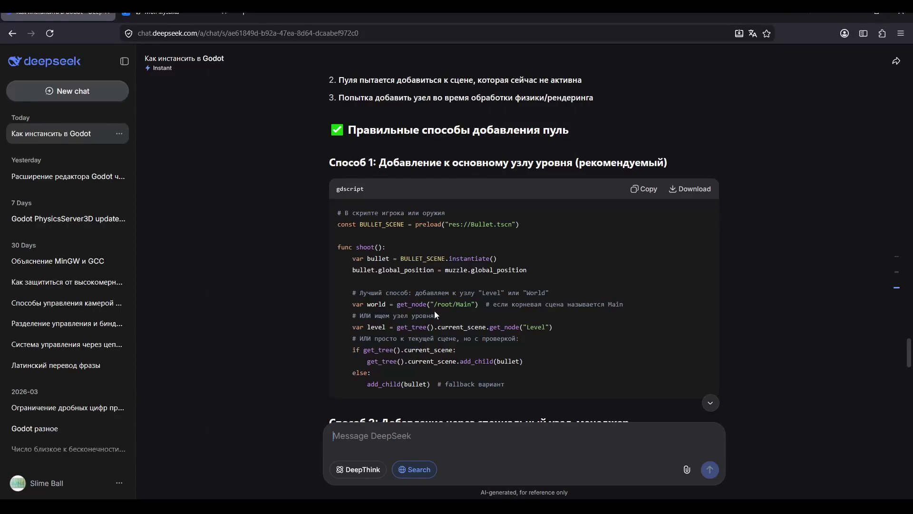
Read through Способ 3, Способ 4 and the BulletManager AutoLoad example down to the common-errors section
scroll(435, 312, down, 5)
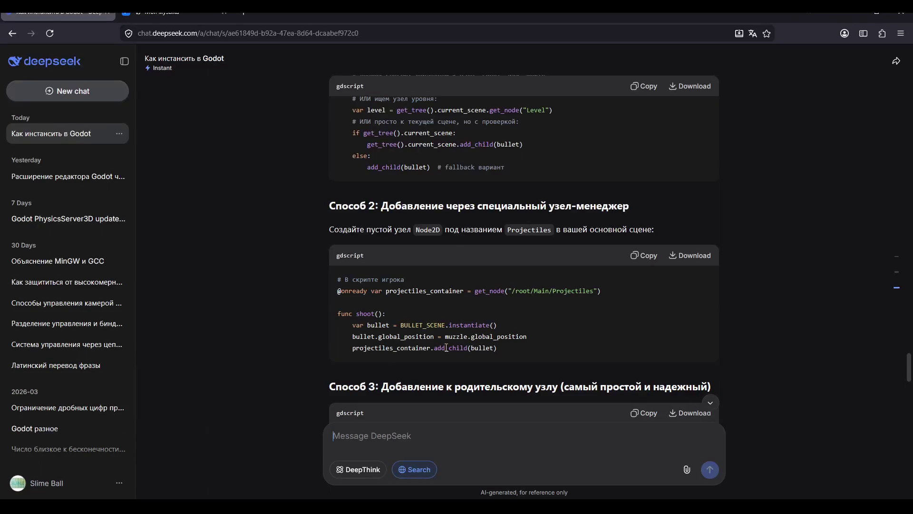
scroll(446, 348, down, 5)
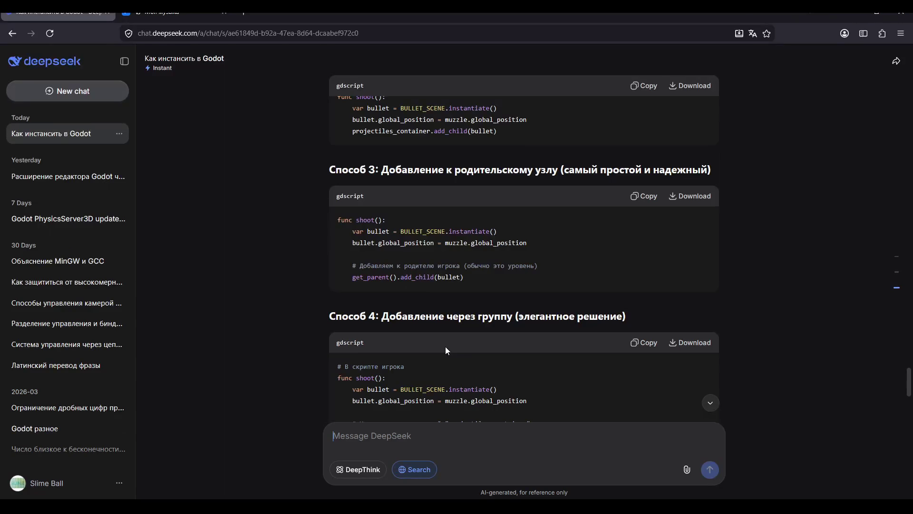
scroll(446, 350, down, 3)
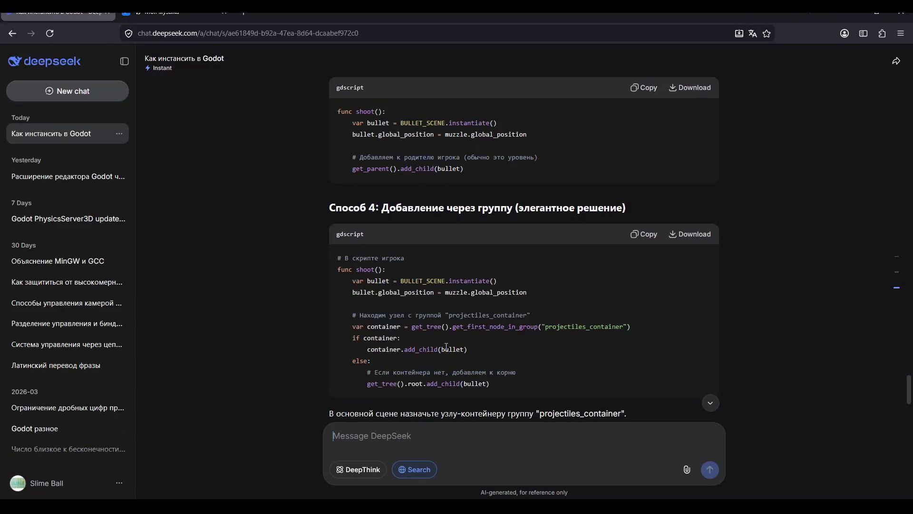
scroll(446, 347, down, 4)
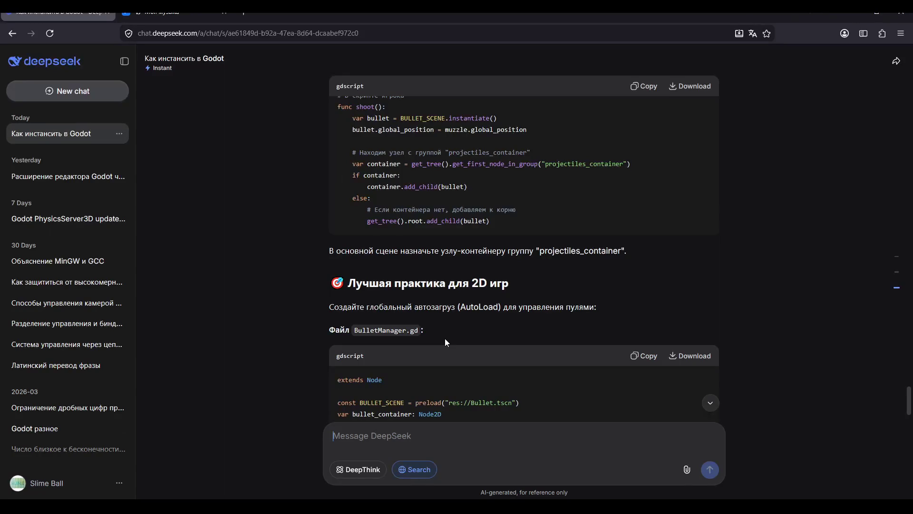
scroll(446, 340, down, 4)
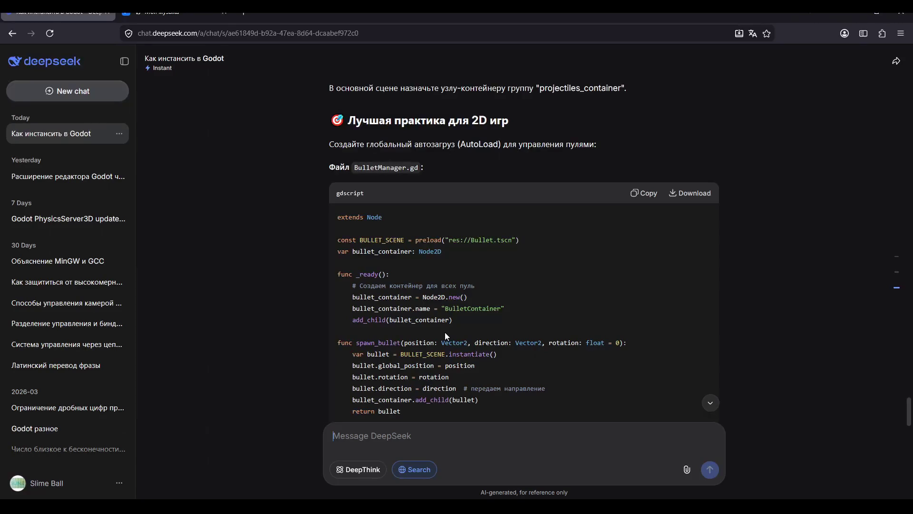
scroll(445, 335, down, 8)
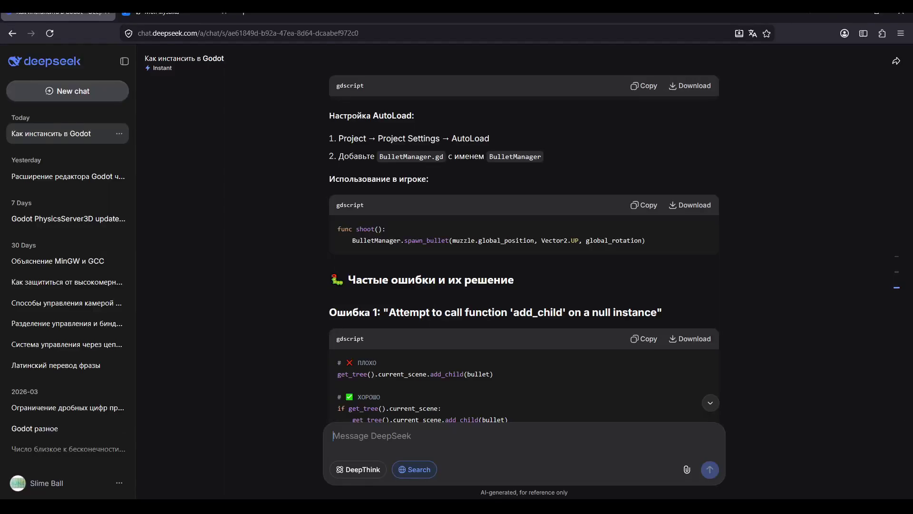
key(alt+Tab)
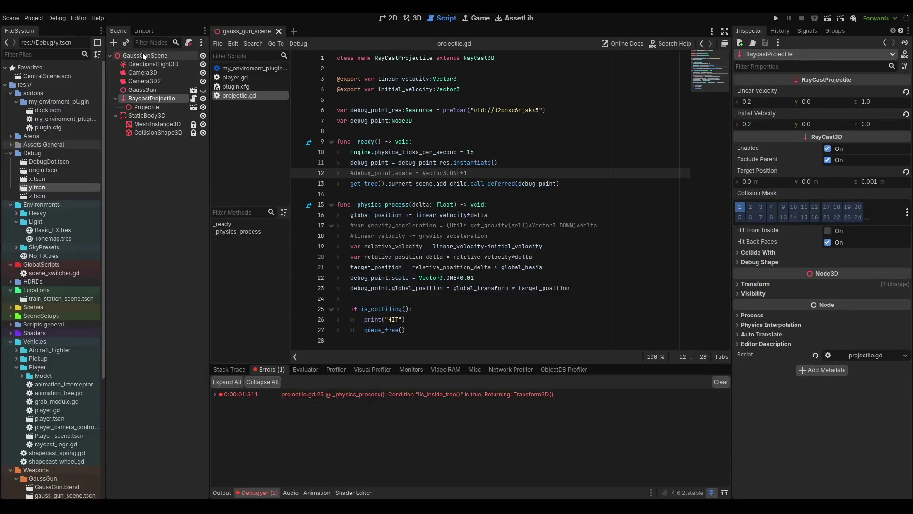
Start a new line 14 in projectile.gd with $".." followed by add_child
mouse_move(139, 55)
mouse_down()
mouse_move(459, 173)
mouse_move(504, 178)
mouse_up()
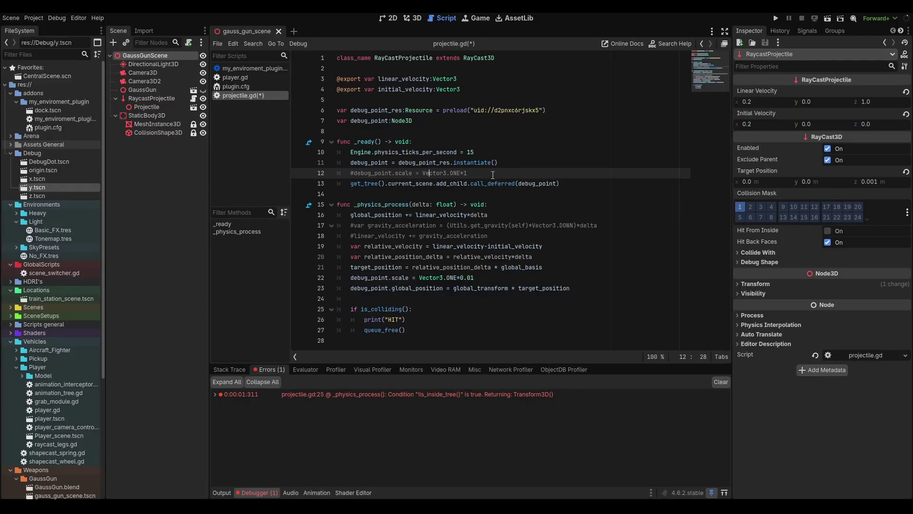
click(599, 186)
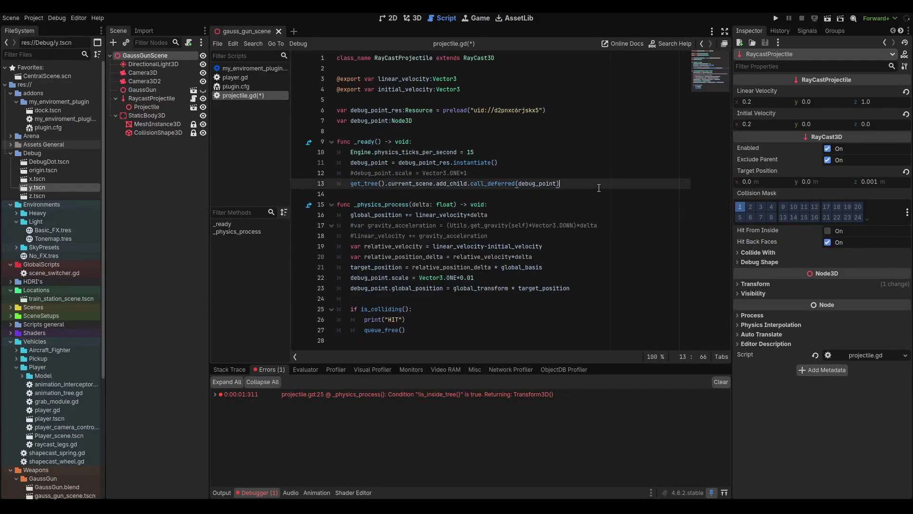
key(Return)
drag(145, 55, 388, 194)
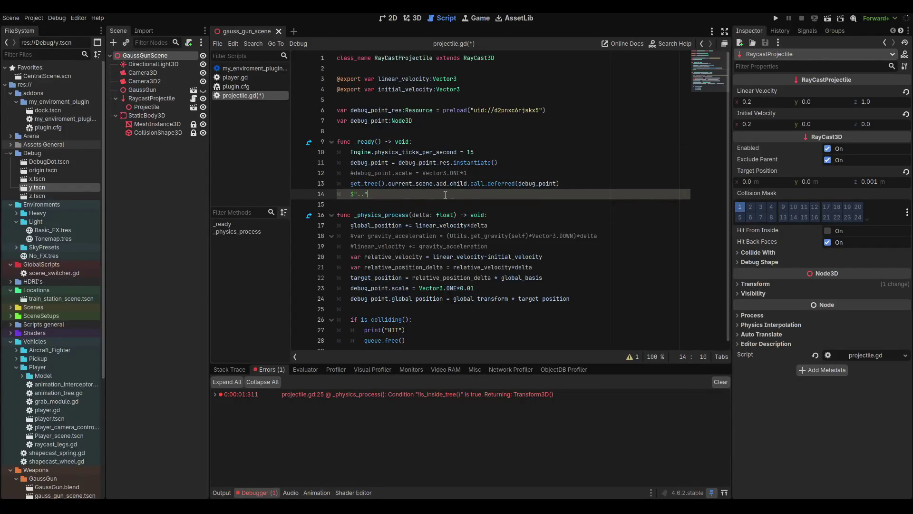
double_click(454, 183)
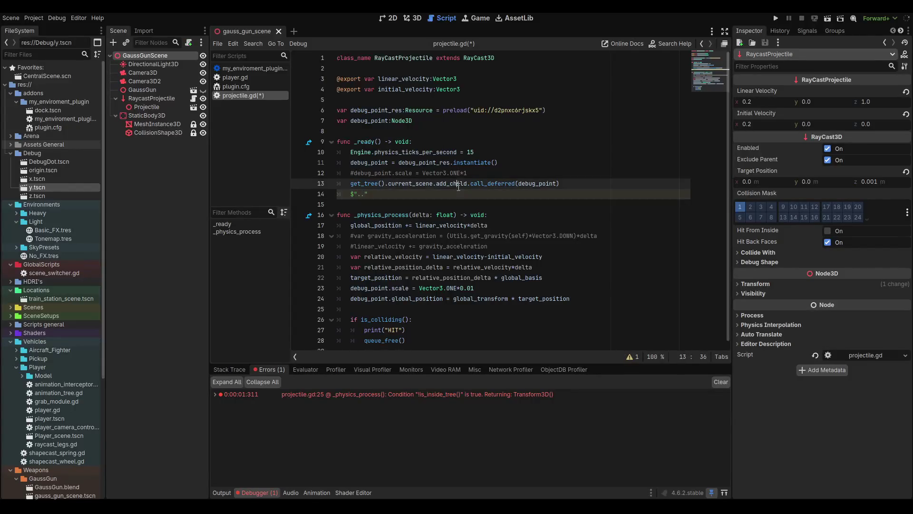
drag(394, 195, 377, 194)
text(.add_child)
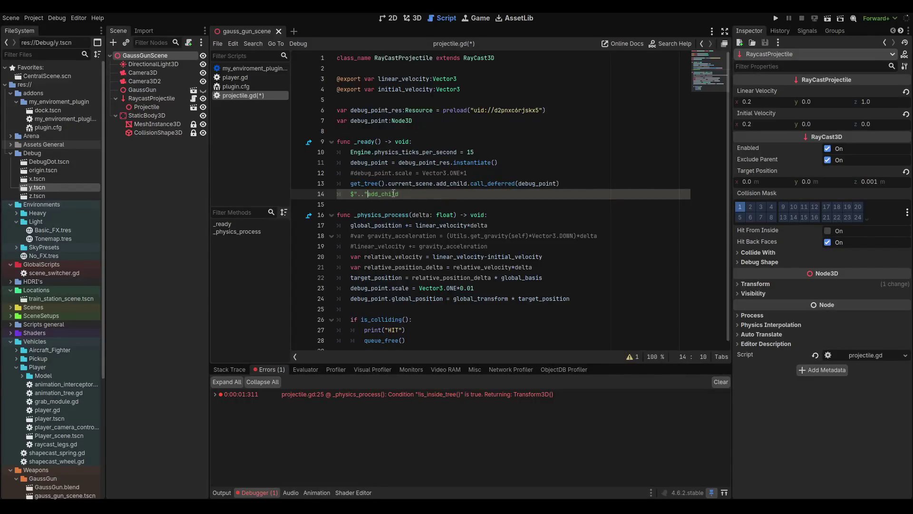
text(.)
Complete line 14 as $"..".add_child(debug_point) and comment out the current_scene line 13
drag(560, 183, 345, 185)
key(ctrl+c)
click(448, 190)
key(ctrl+v)
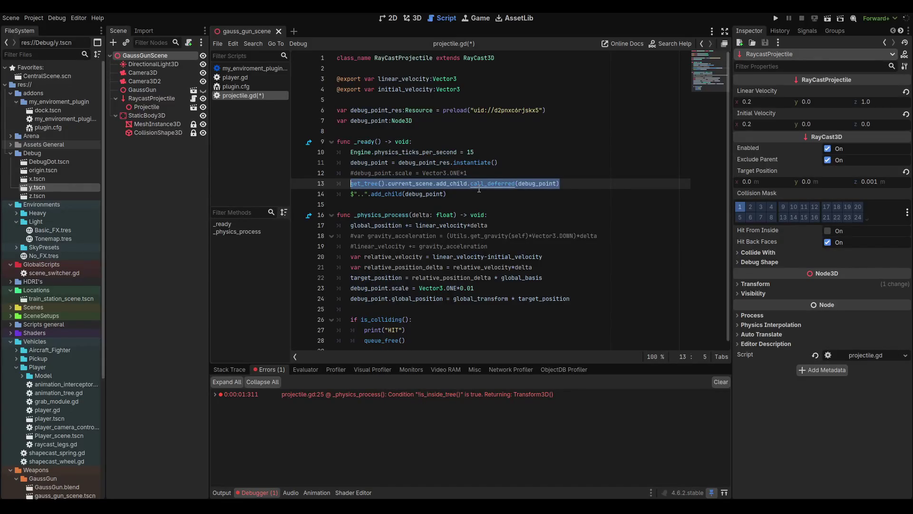
click(460, 187)
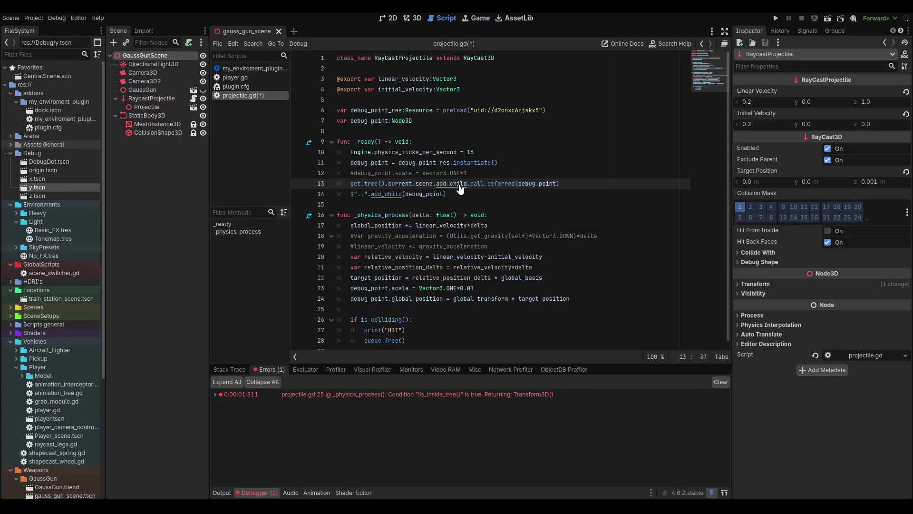
click(420, 187)
key(ctrl+k)
Test-run the change, then make line 14 use call_deferred for add_child and rerun
key(ctrl+s)
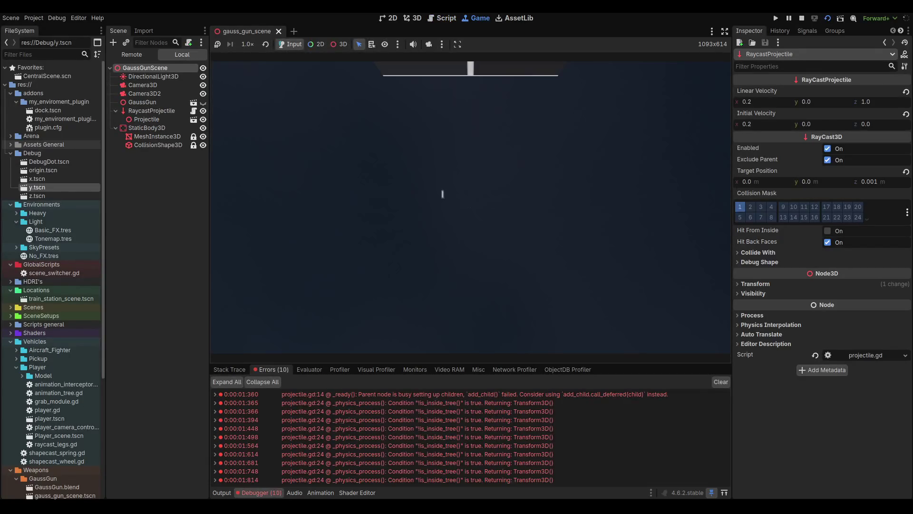
key(F8)
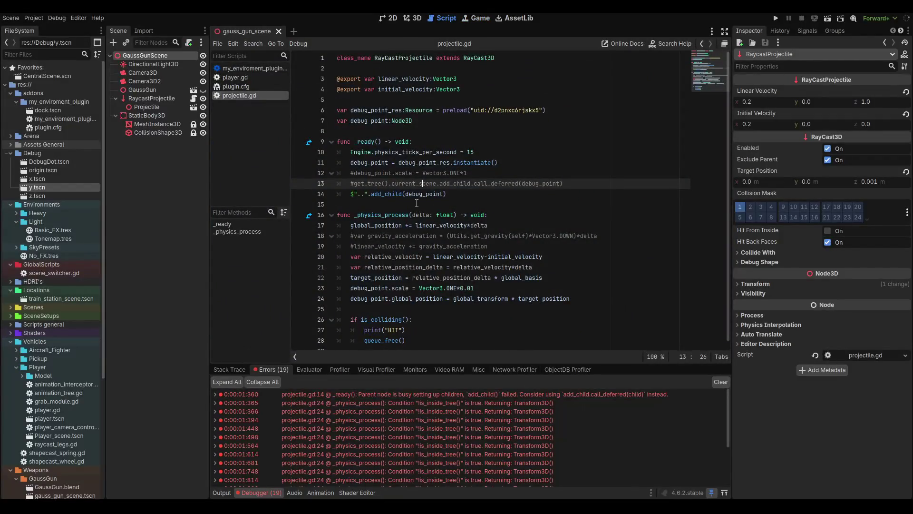
click(405, 194)
text(.call)
key(Down)
key(Down)
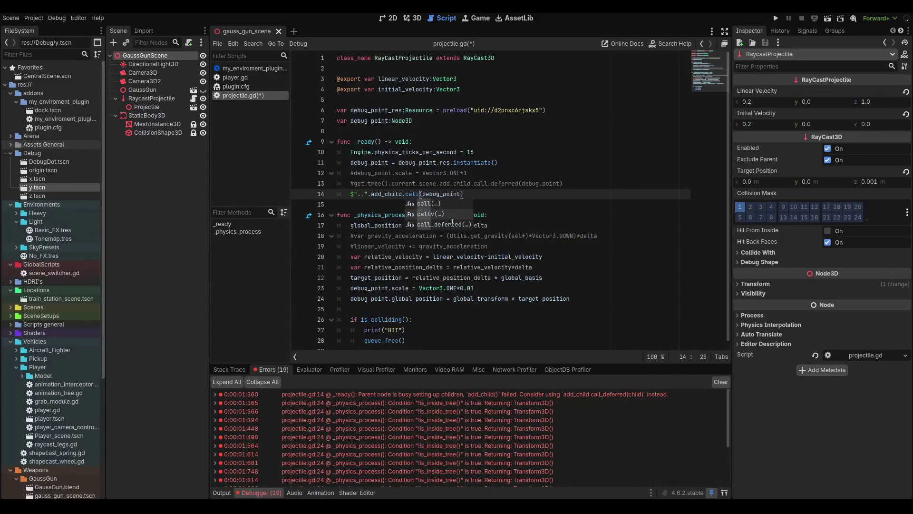
key(Return)
key(ctrl+s)
key(F6)
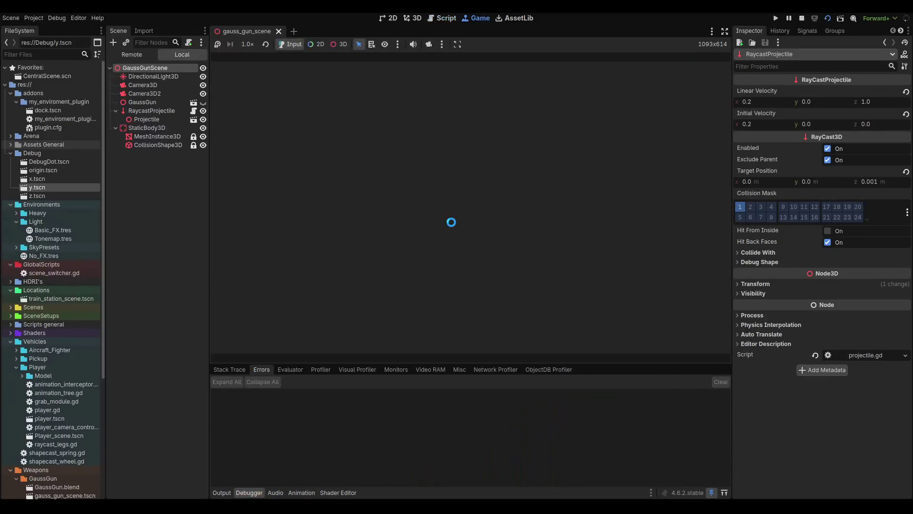
key(F8)
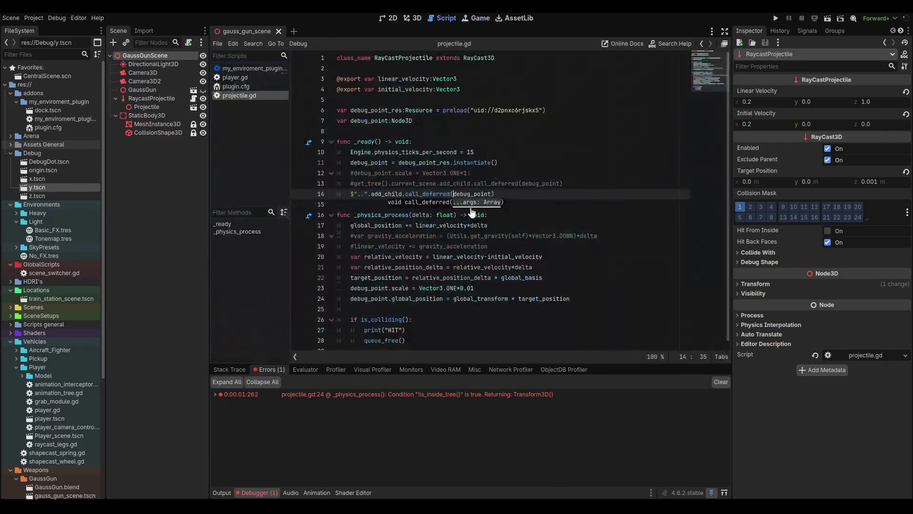
Expand the is_inside_tree error at projectile.gd line 24 to see its source and stack trace
click(515, 392)
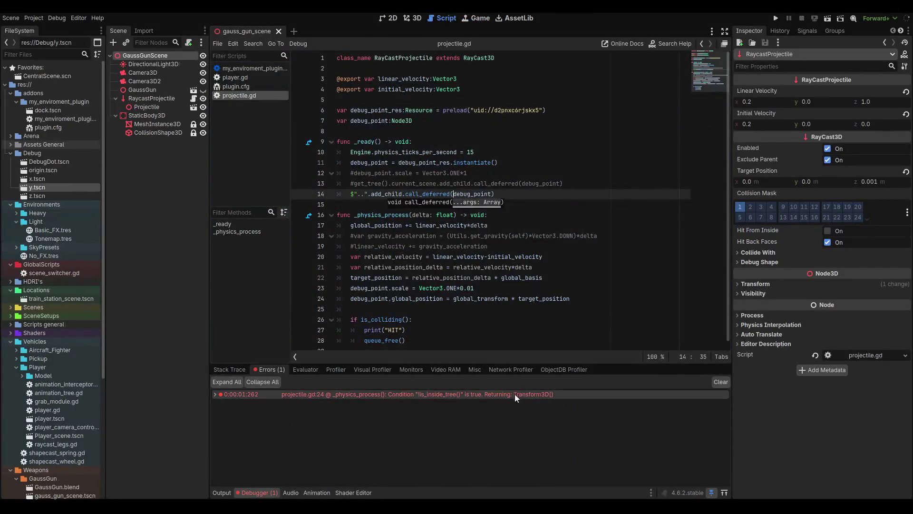
double_click(513, 397)
double_click(508, 395)
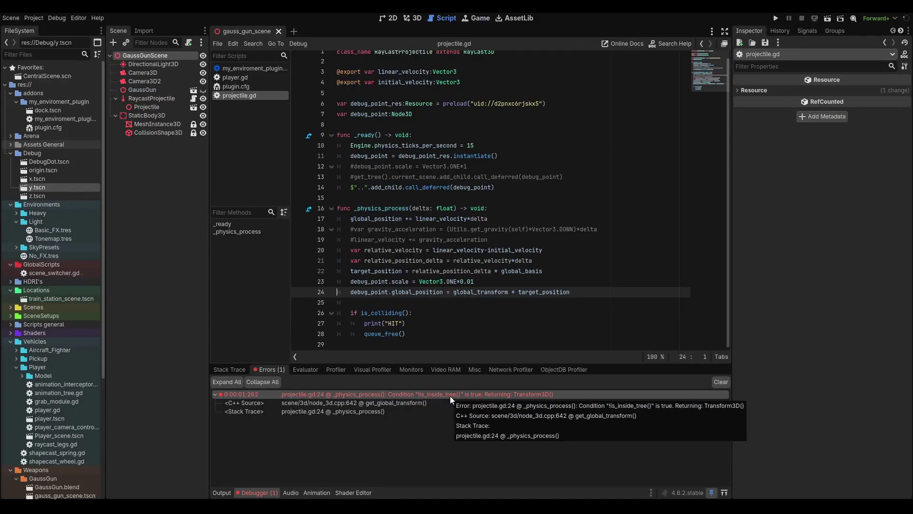
Wrap the debug_point position update in 'if debug_point.is_inside_tree():' and test-run it
click(520, 275)
click(515, 282)
key(Return)
text(if deb)
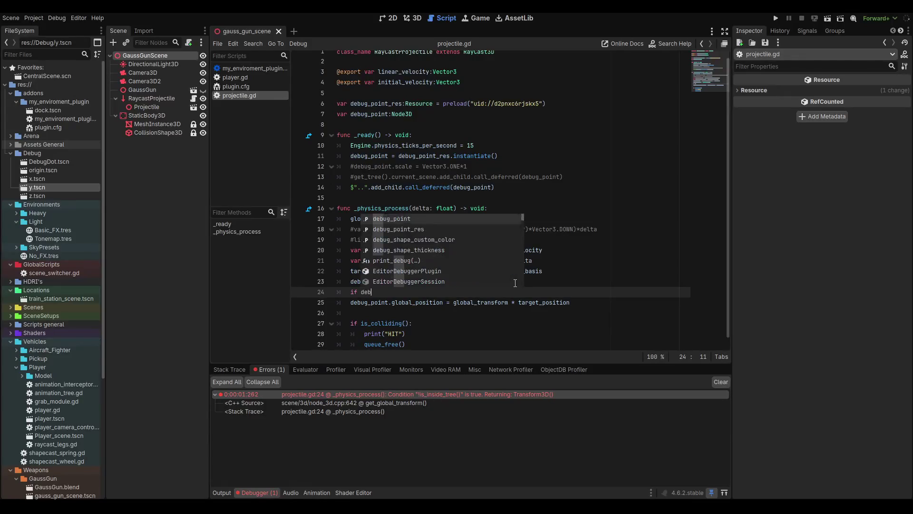
key(Return)
text(.isinsi)
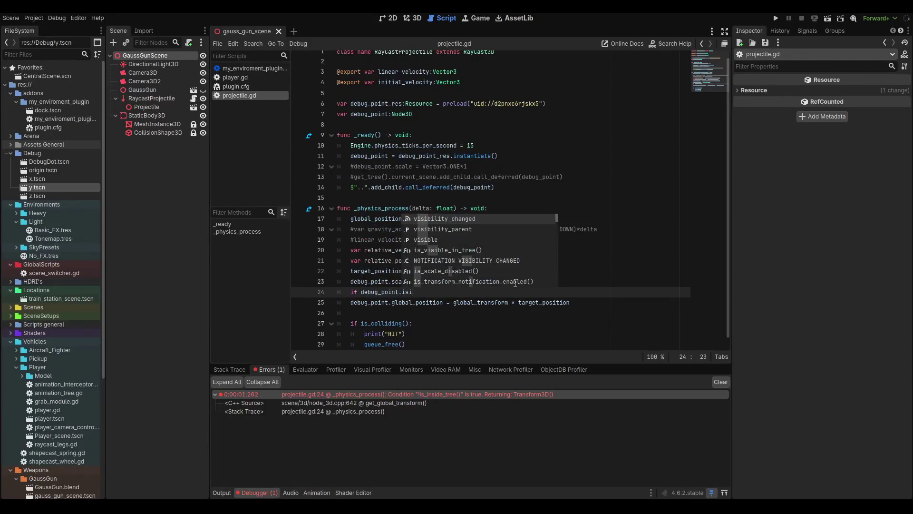
key(Return)
text(:)
key(Down)
key(Home)
key(Tab)
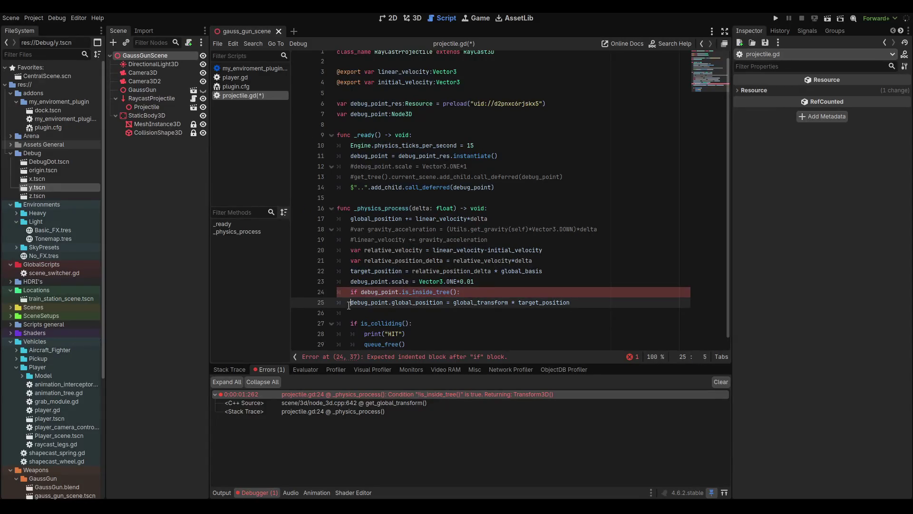
key(ctrl+s)
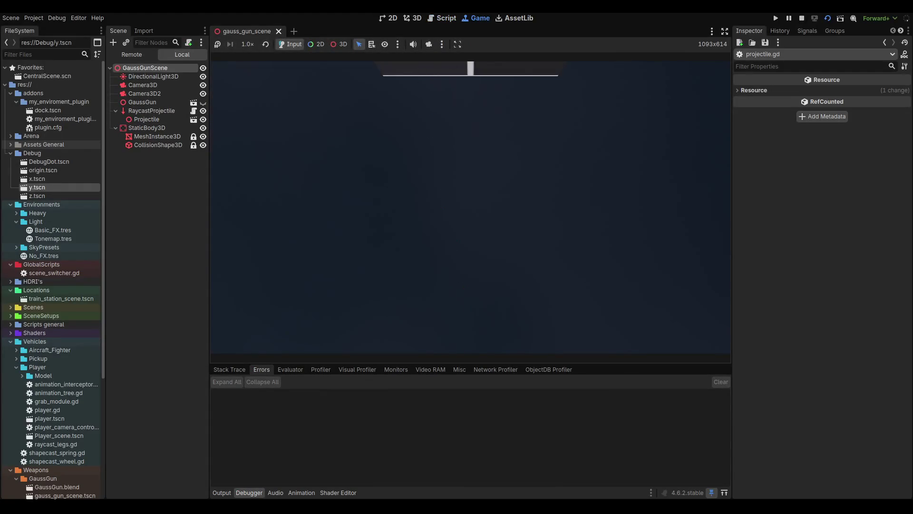
key(F8)
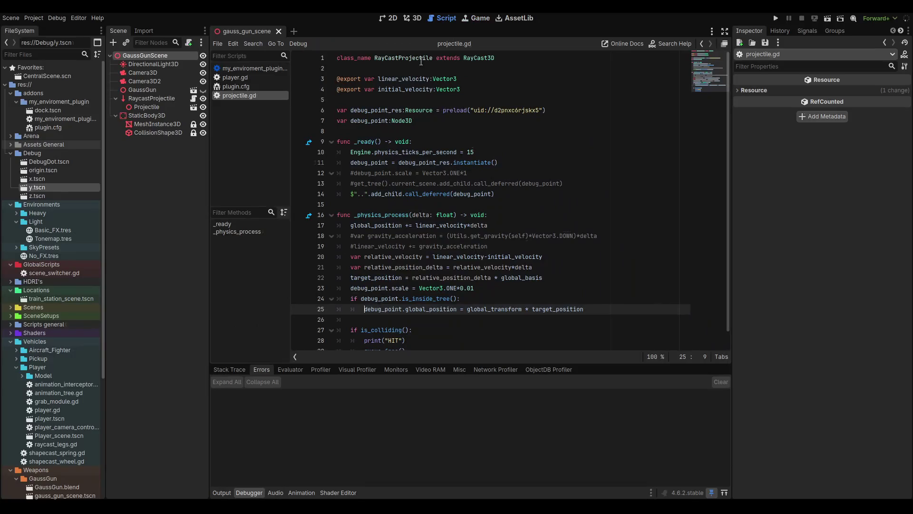
Make the GaussGun node visible and show it in the 3D view
click(204, 89)
click(413, 18)
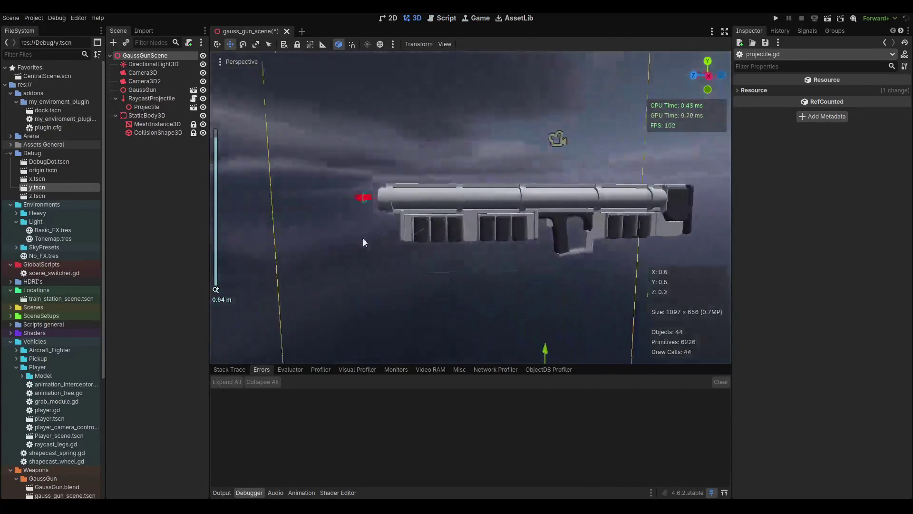
key(alt+Tab)
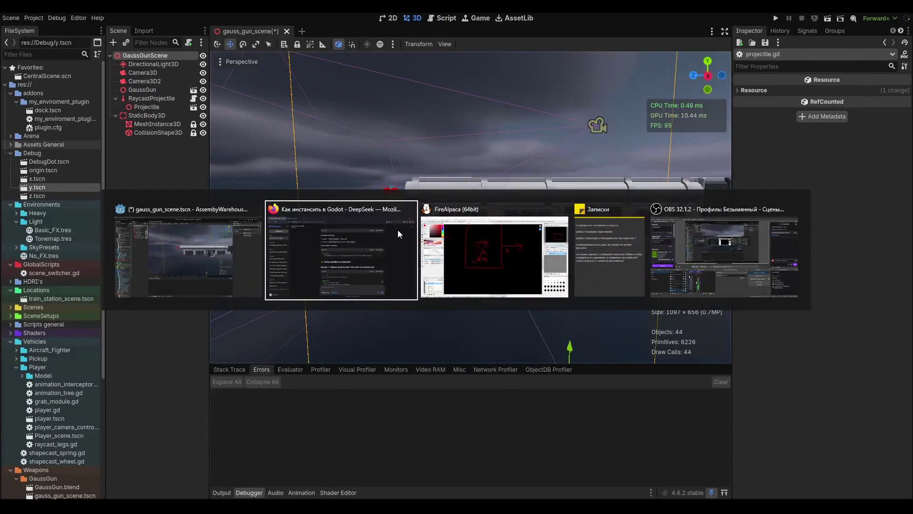
key(alt+Tab)
key(alt+Tab)
key(alt+Tab)
key(alt+Tab)
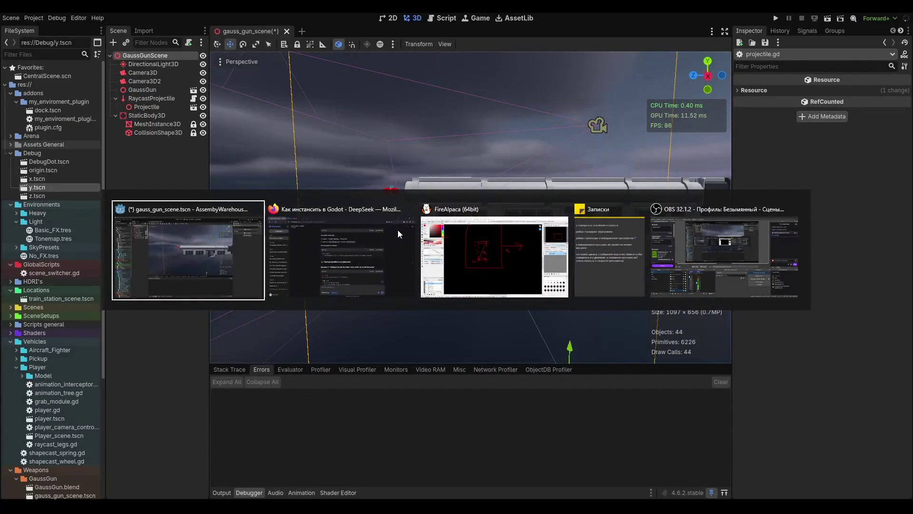
key(alt+Tab)
Open your own Twitch channel page in a new browser tab
click(246, 13)
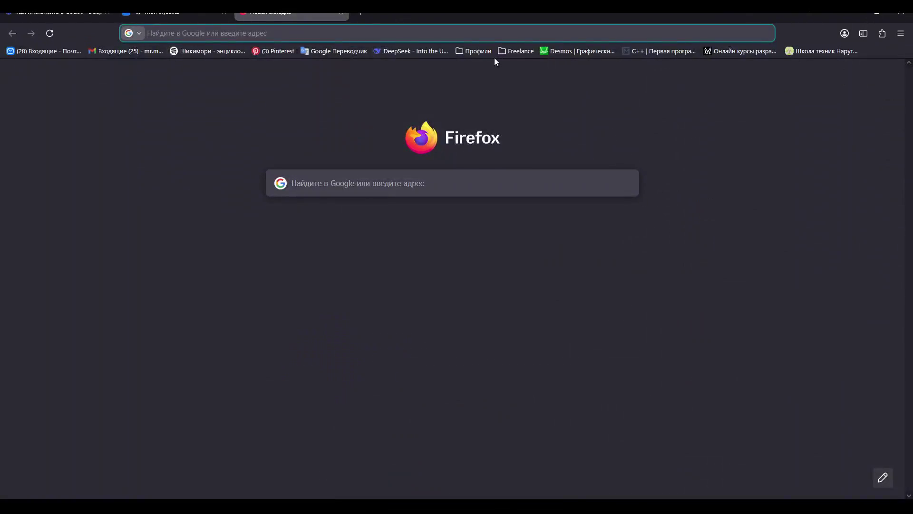
click(485, 51)
click(486, 98)
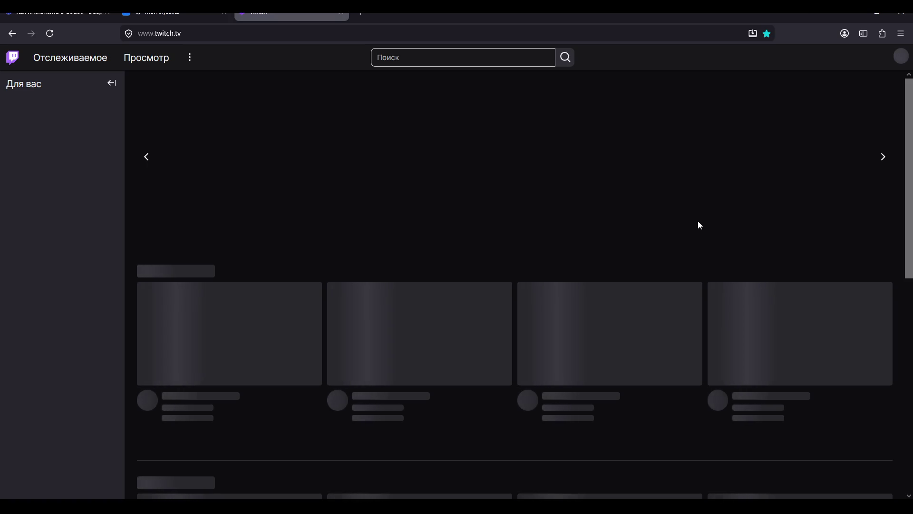
scroll(490, 182, down, 2)
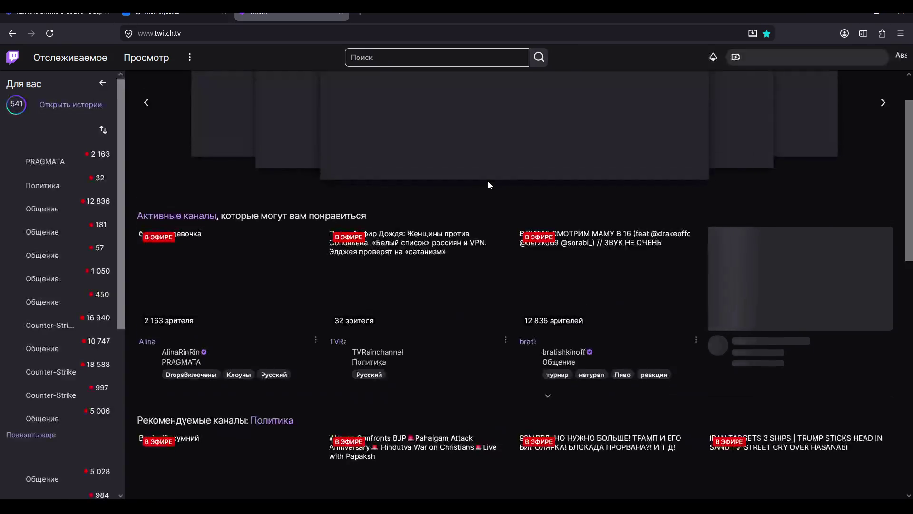
click(904, 56)
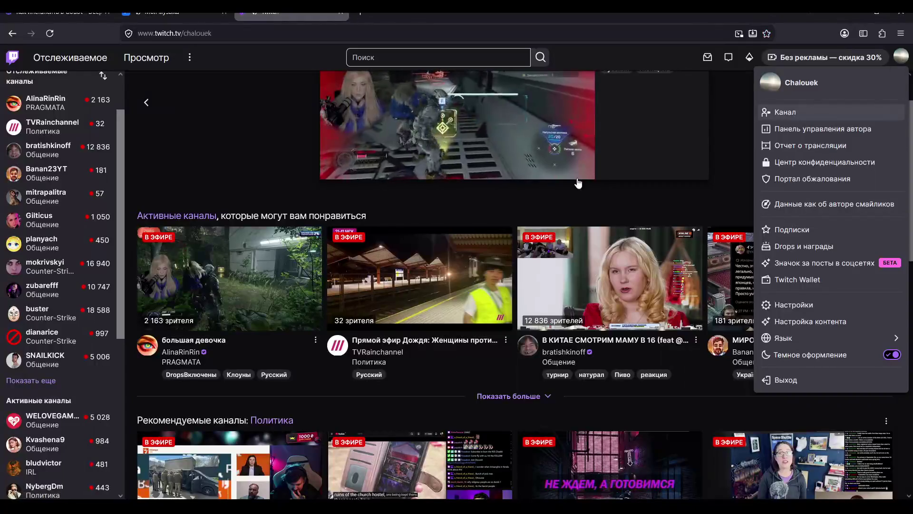
click(798, 114)
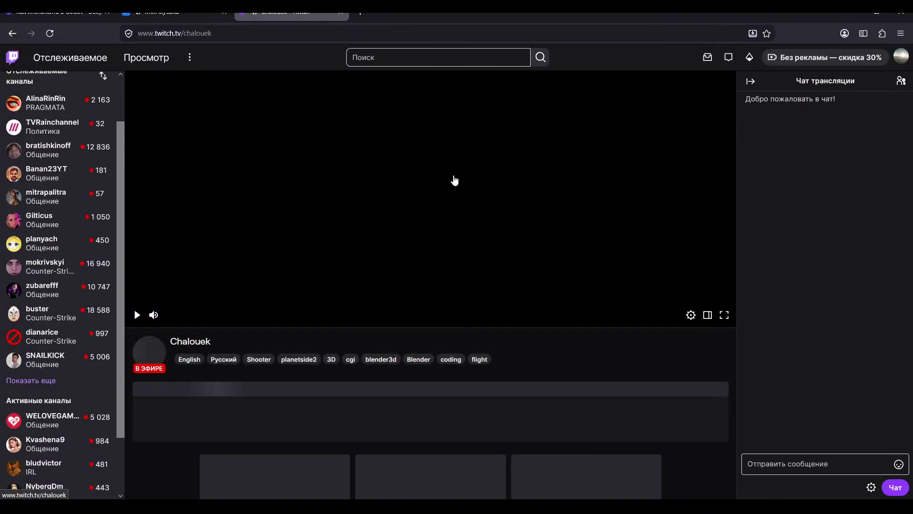
Post 'с пулями разбираюсь' in the stream chat and return to Godot
click(746, 459)
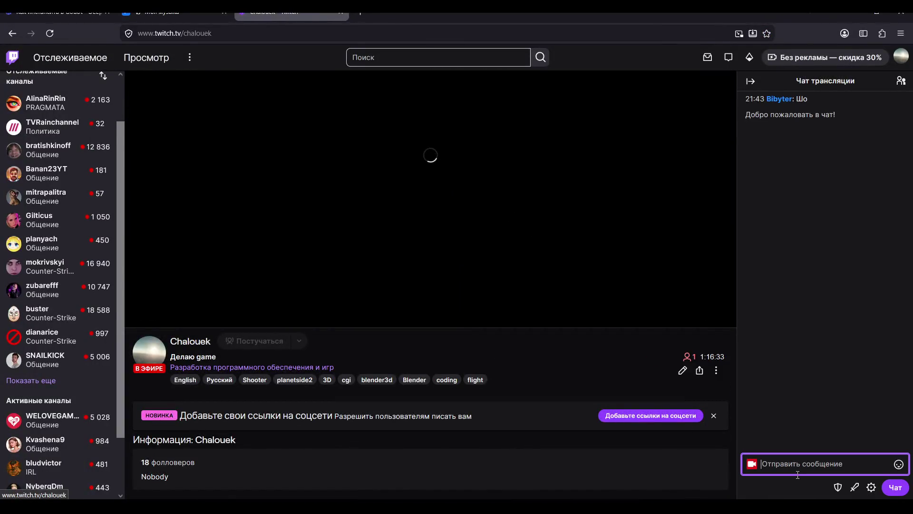
text(c g)
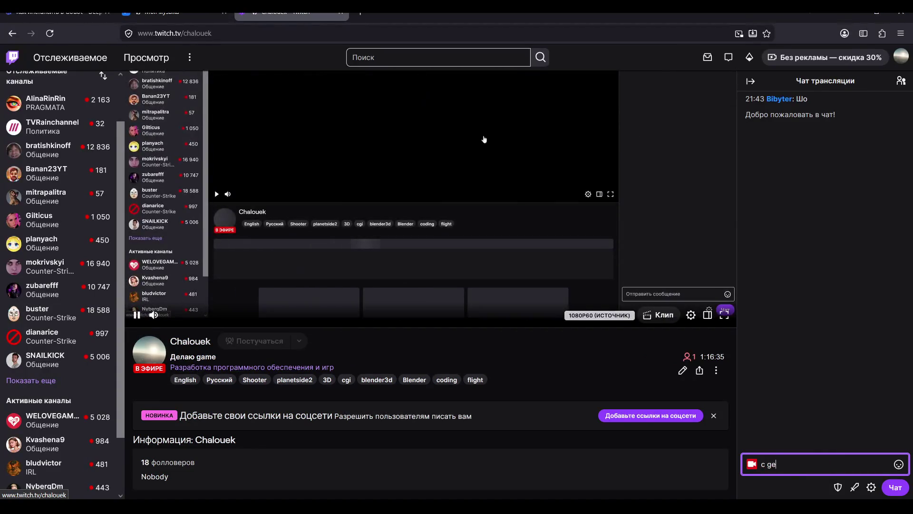
key(BackSpace)
text(пулями разбираюсь)
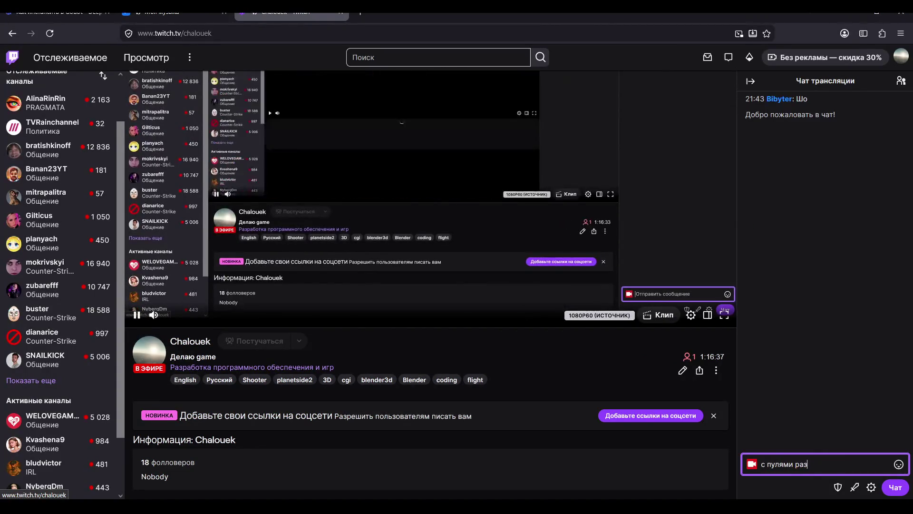
key(Return)
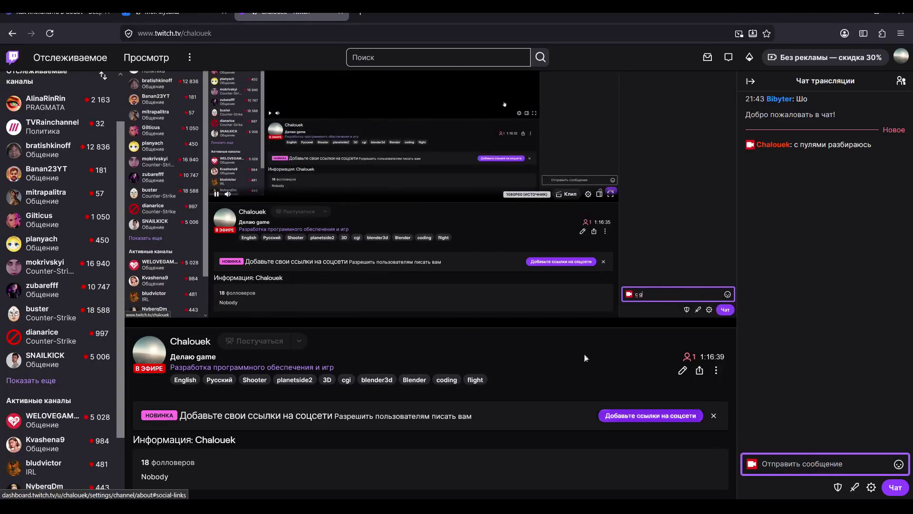
key(alt+Tab)
key(alt+Tab)
key(alt+Tab)
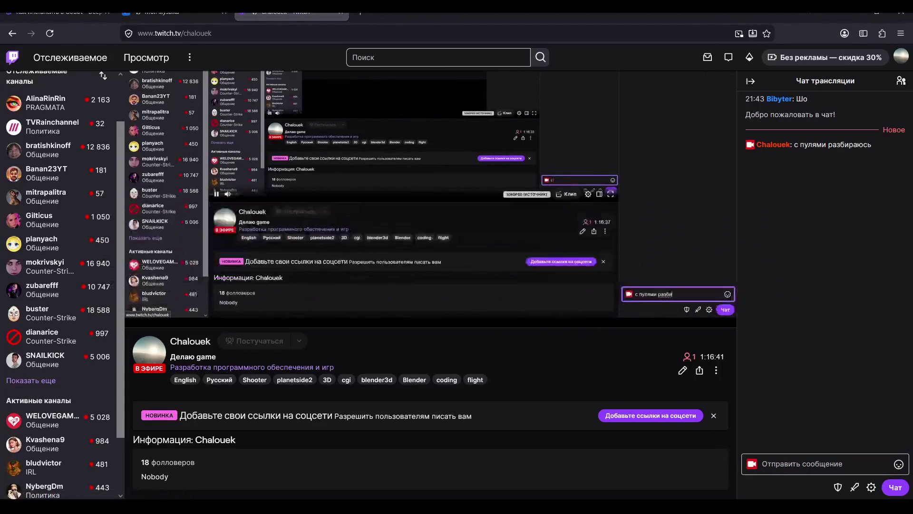
key(alt+Tab)
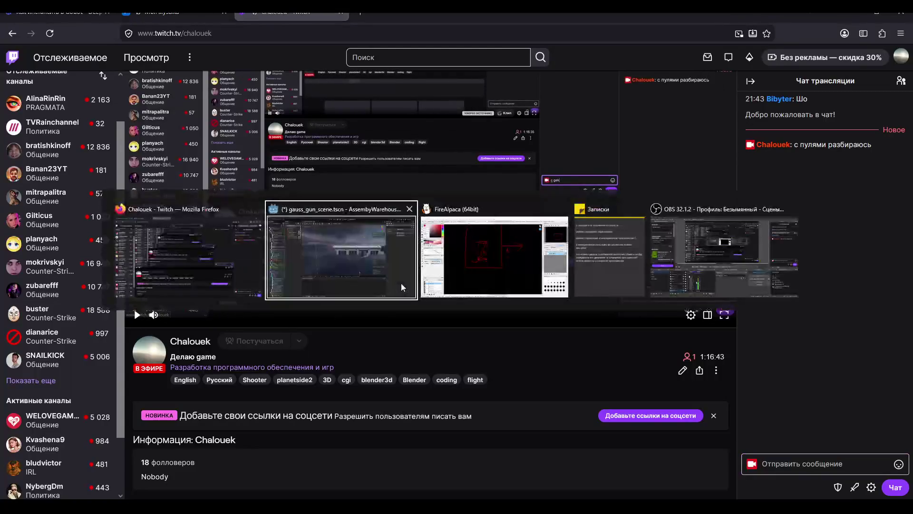
scroll(419, 217, down, 3)
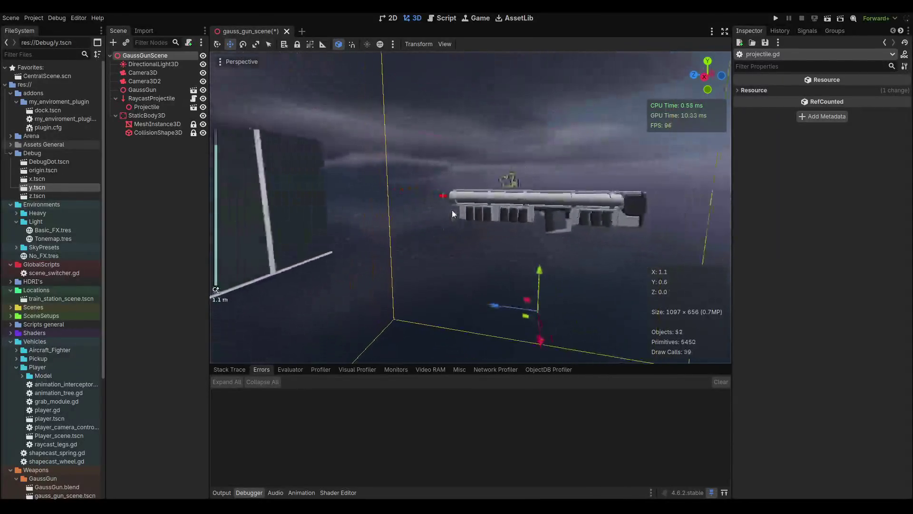
Test-run the gauss gun scene, then bring up projectile.gd in the Script editor
key(F6)
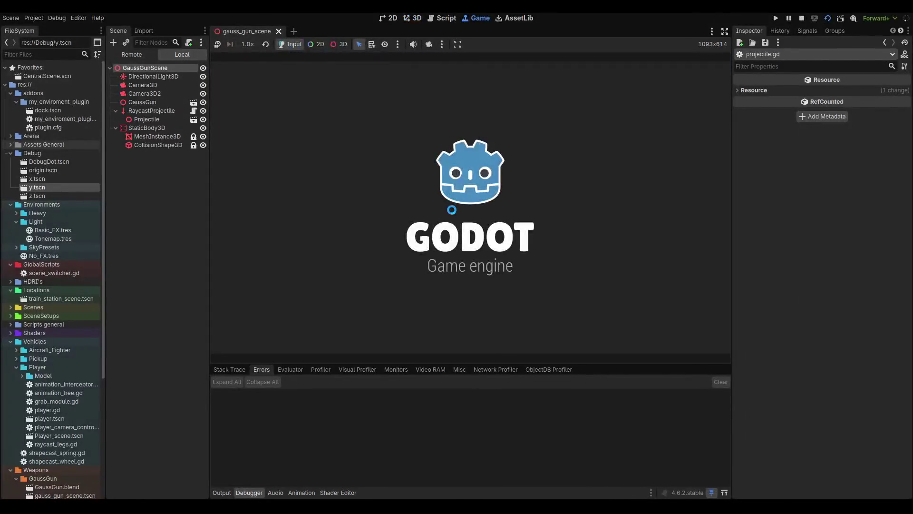
key(F8)
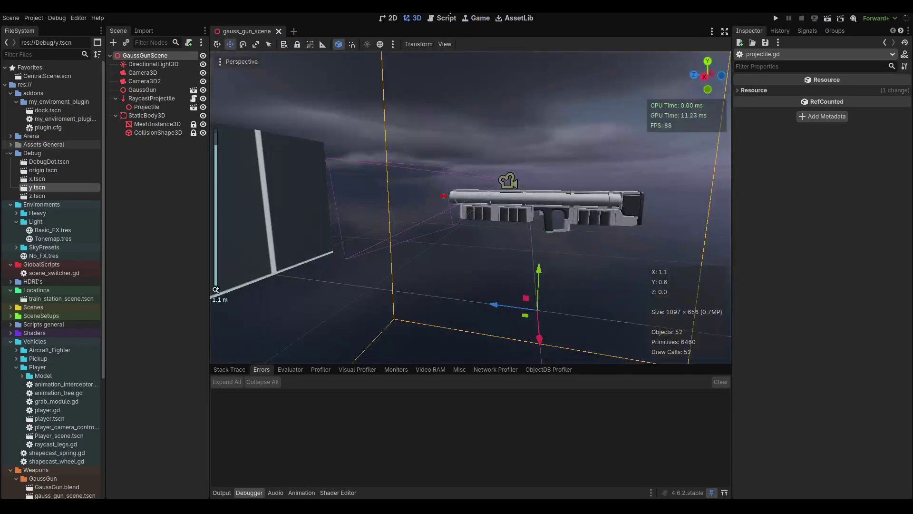
click(438, 19)
scroll(417, 278, down, 1)
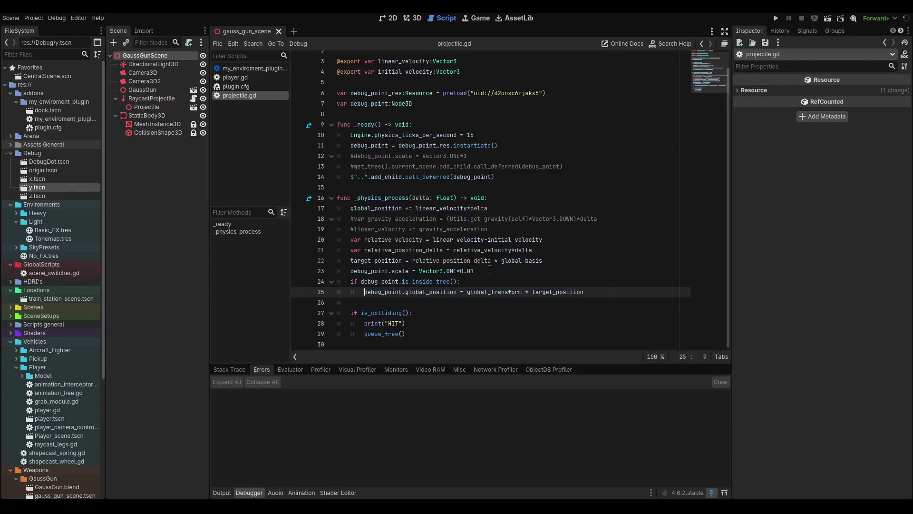
Add a '#debug code' comment above the debug_point.scale line and save projectile.gd
click(345, 270)
key(Return)
key(Return)
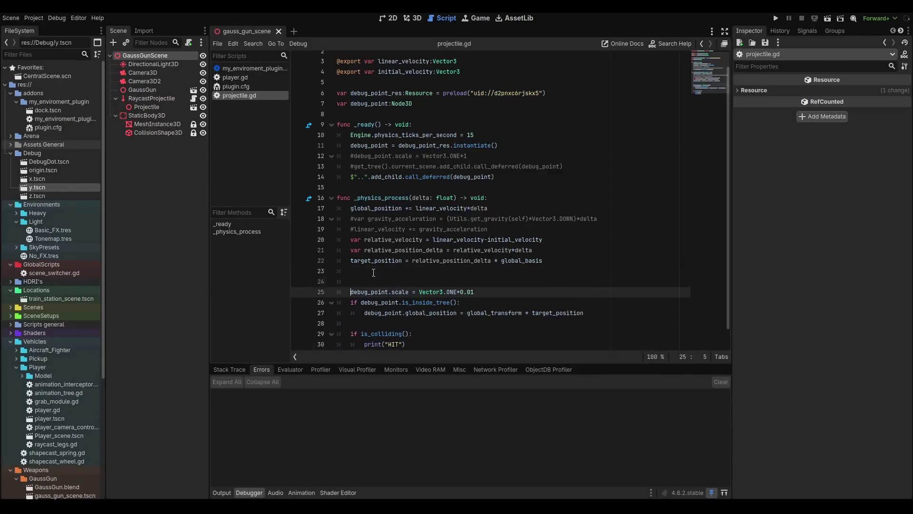
text(#m)
key(BackSpace)
key(BackSpace)
text(ug co)
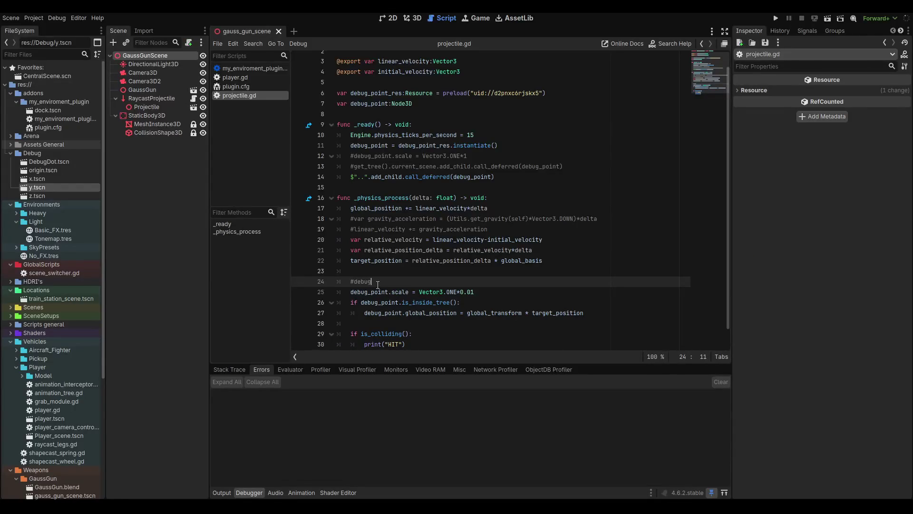
text(de)
click(249, 492)
click(481, 372)
key(ctrl+s)
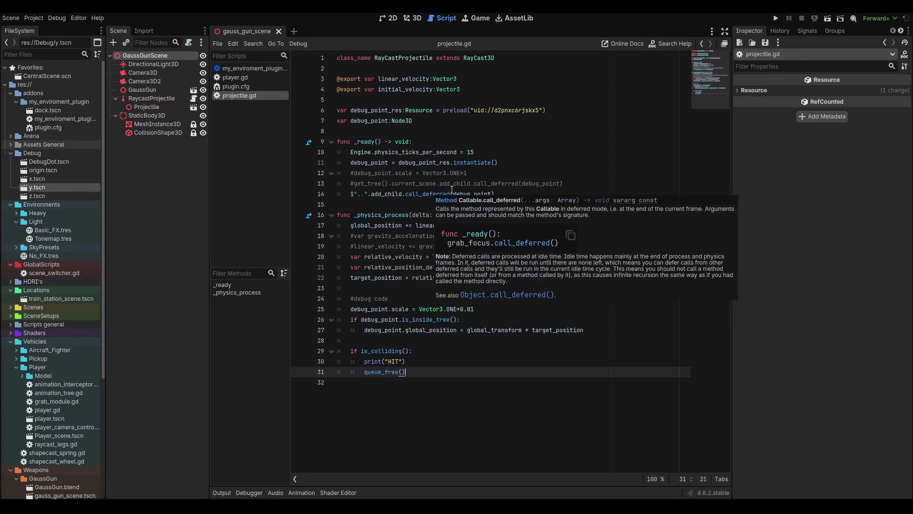
key(alt+Tab)
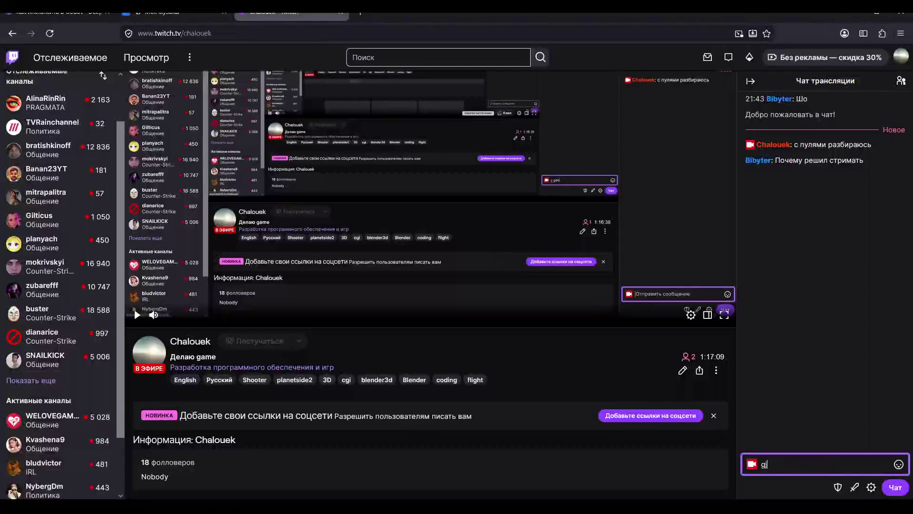
Reply 'по рофлу' in the Twitch chat and return to Godot's 3D scene view
text(по рофлу)
key(Return)
key(alt+Tab)
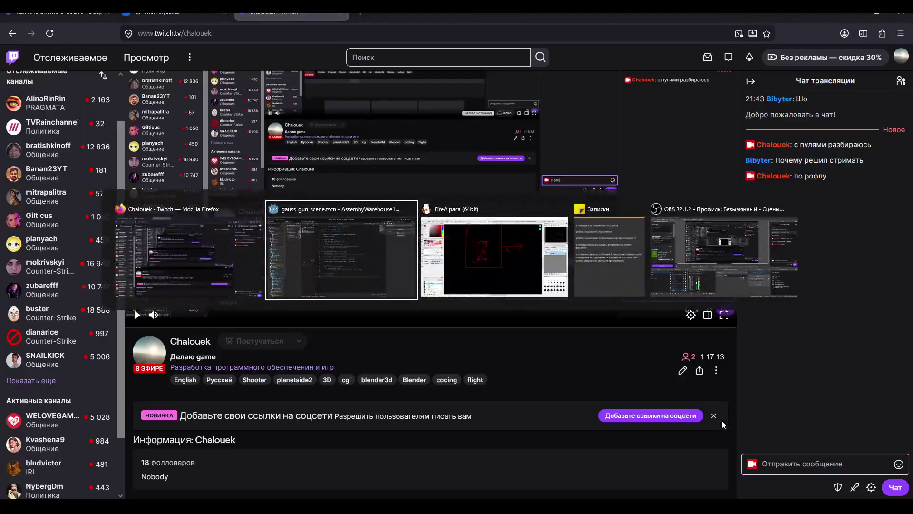
click(414, 20)
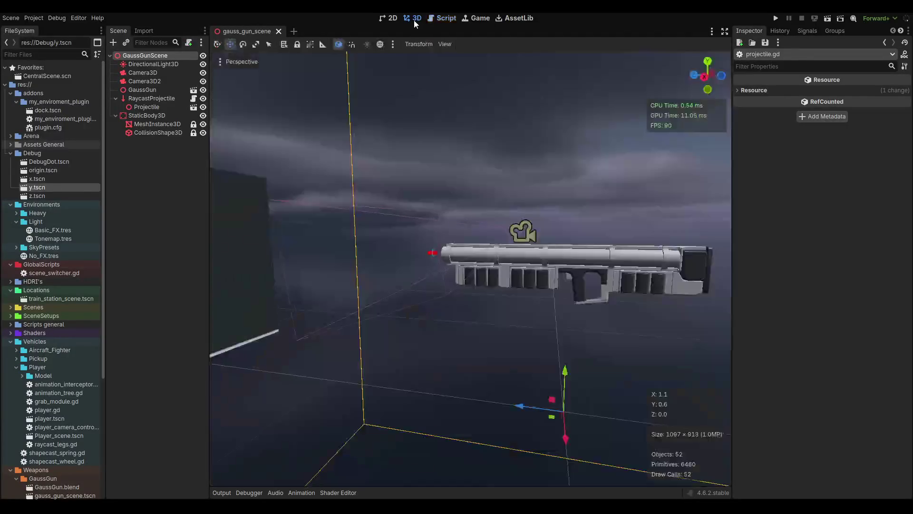
Orbit the 3D view around the gun and save the scene
scroll(463, 189, up, 5)
mouse_move(432, 190)
mouse_down()
mouse_move(450, 219)
mouse_move(447, 242)
mouse_move(526, 251)
mouse_move(528, 229)
mouse_move(559, 229)
mouse_up()
key(ctrl+s)
scroll(563, 235, down, 2)
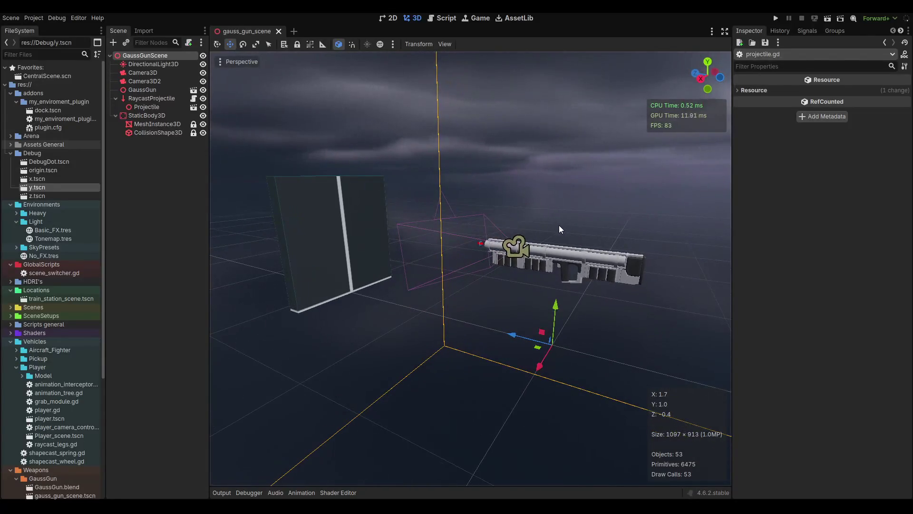
Delete the commented-out gravity lines 18–19 from RaycastProjectile's projectile.gd
click(161, 99)
click(443, 19)
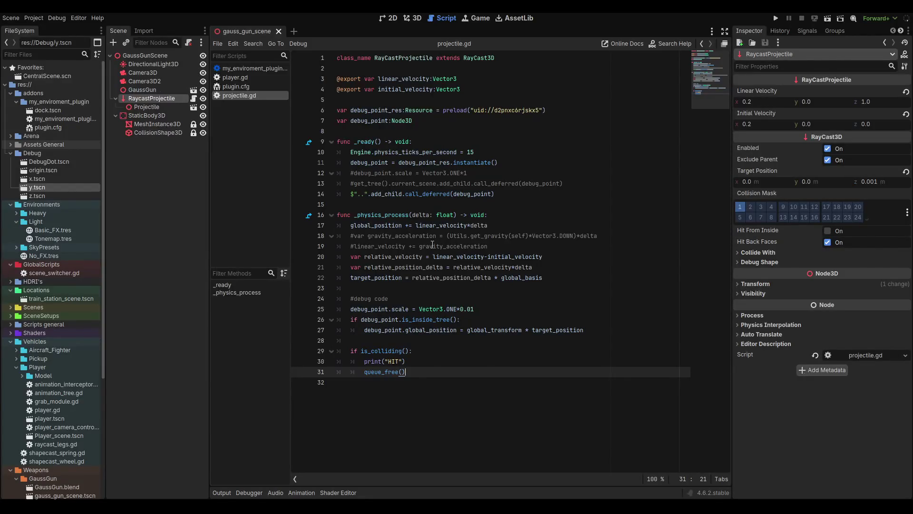
mouse_move(498, 244)
mouse_down()
mouse_move(381, 246)
mouse_move(327, 233)
mouse_up()
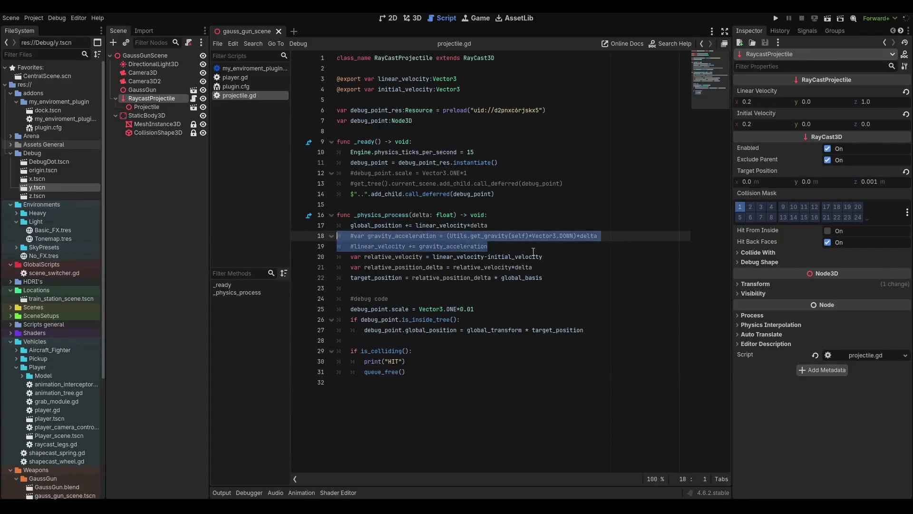
key(BackSpace)
key(BackSpace)
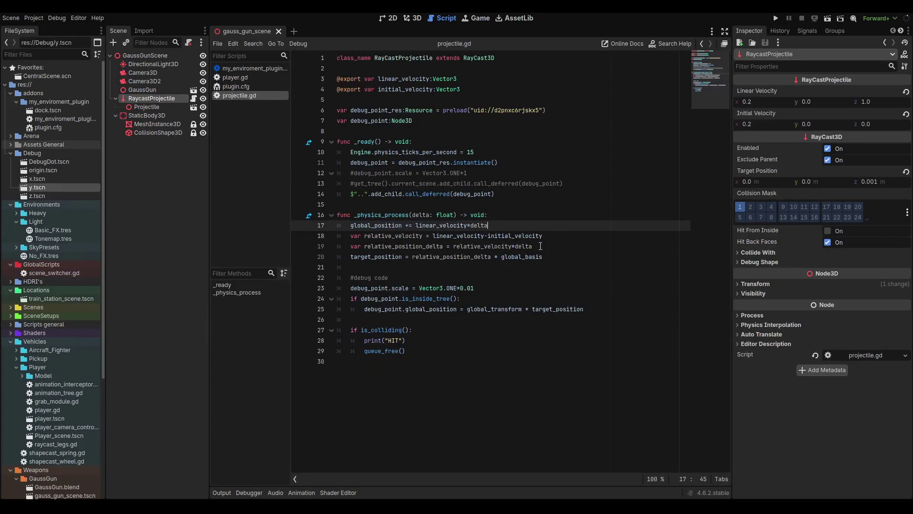
Return to Twitch chat and start a reply 'по идее нуб'
key(alt+Tab)
click(763, 465)
text(по и)
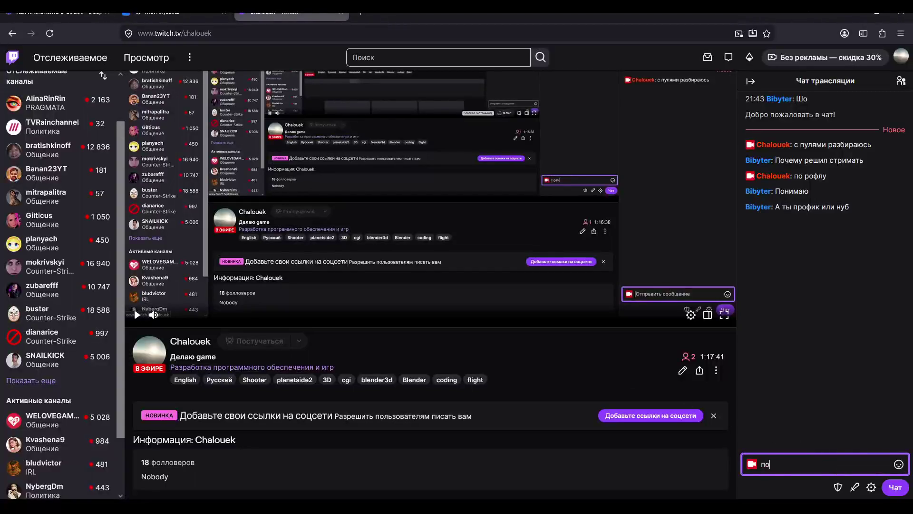
text(дее нуб)
Post chat replies 'по идее нуб', 'но переквалифицированный', 'overqualified' and 'ну типо навыков много'
key(Return)
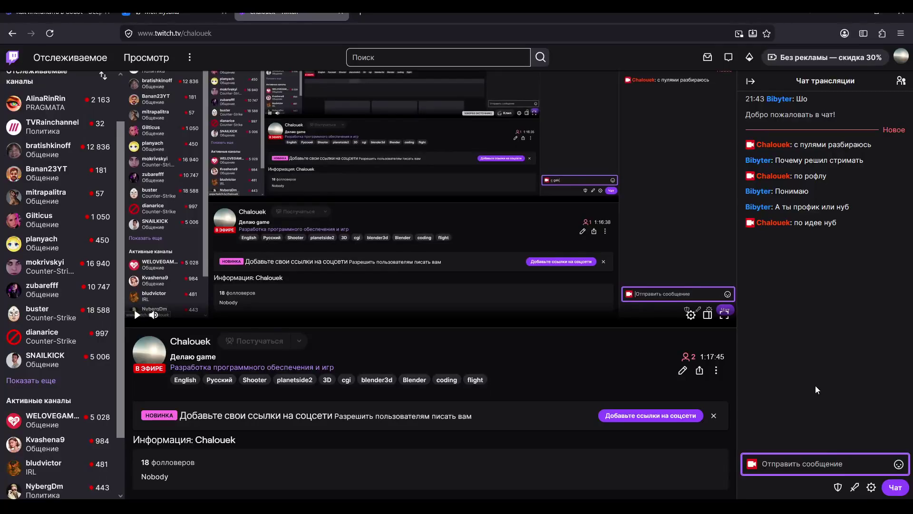
text(но пе)
text(реквалифицированный)
key(Return)
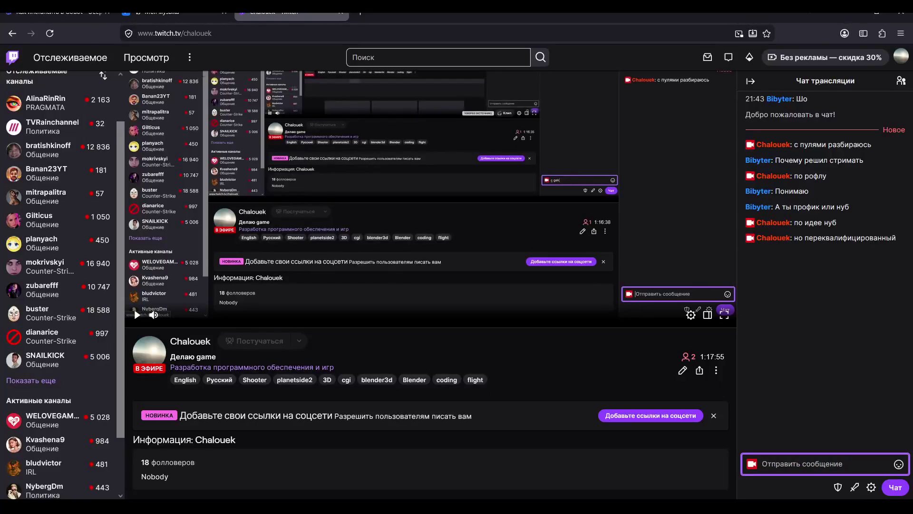
text(overqualified)
key(Return)
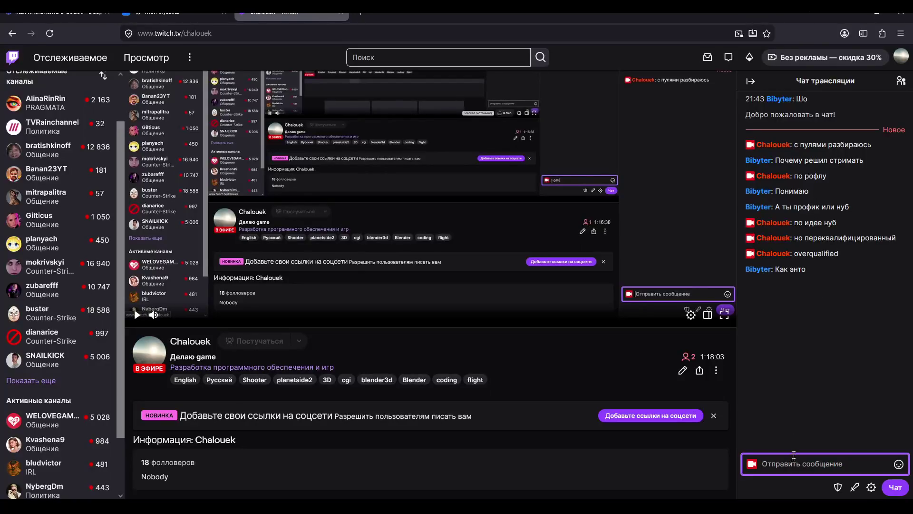
text(ну типо )
text(навыков много)
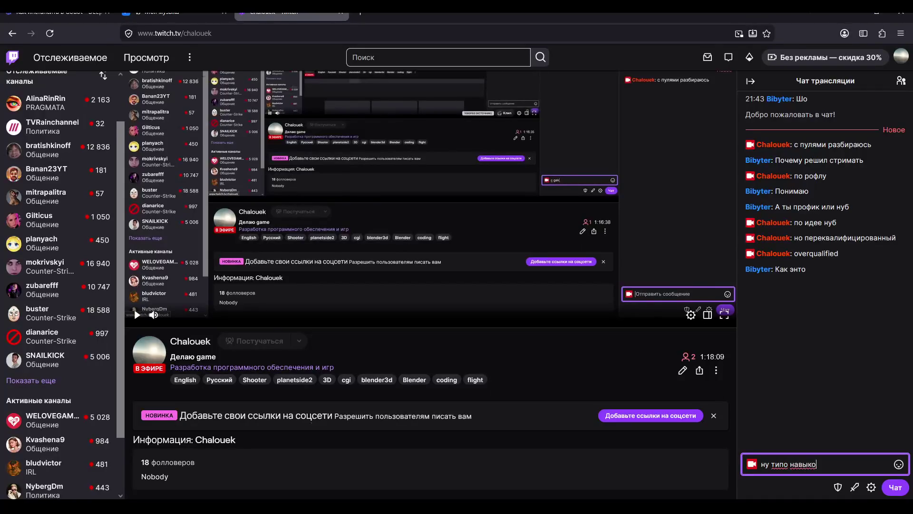
key(Return)
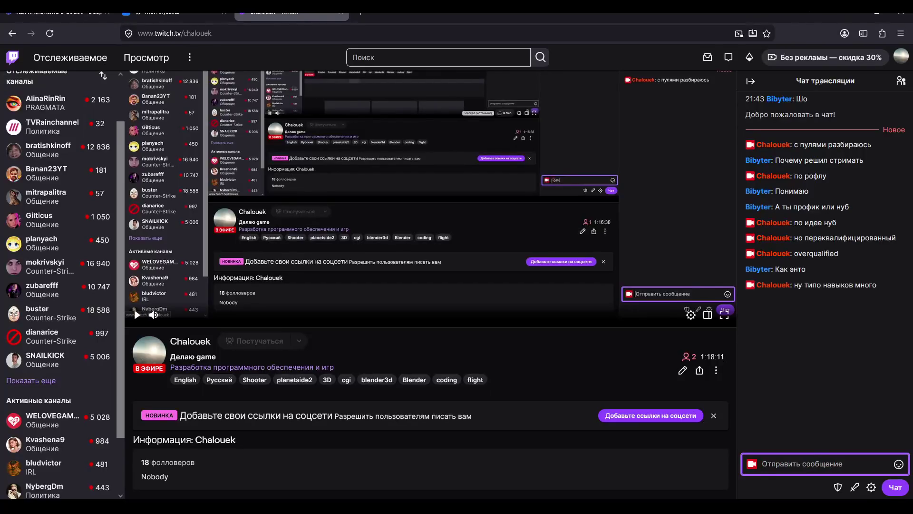
key(alt+Tab)
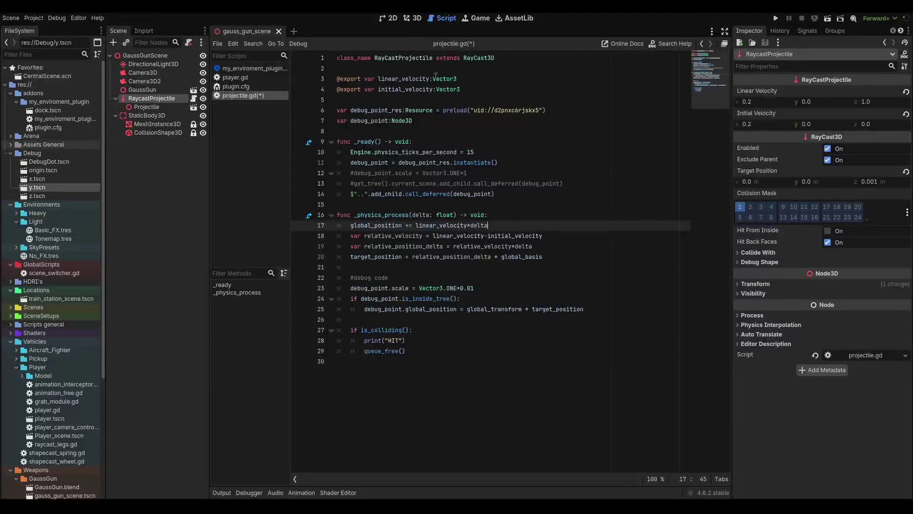
Save projectile.gd and uncomment line 13, which adds debug_point to current_scene
key(ctrl+s)
drag(563, 183, 342, 170)
click(342, 170)
click(355, 183)
key(ctrl+k)
Delete the old $".." add_child line and its leftover indent
drag(498, 194, 339, 195)
key(Delete)
key(Delete)
key(Tab)
key(BackSpace)
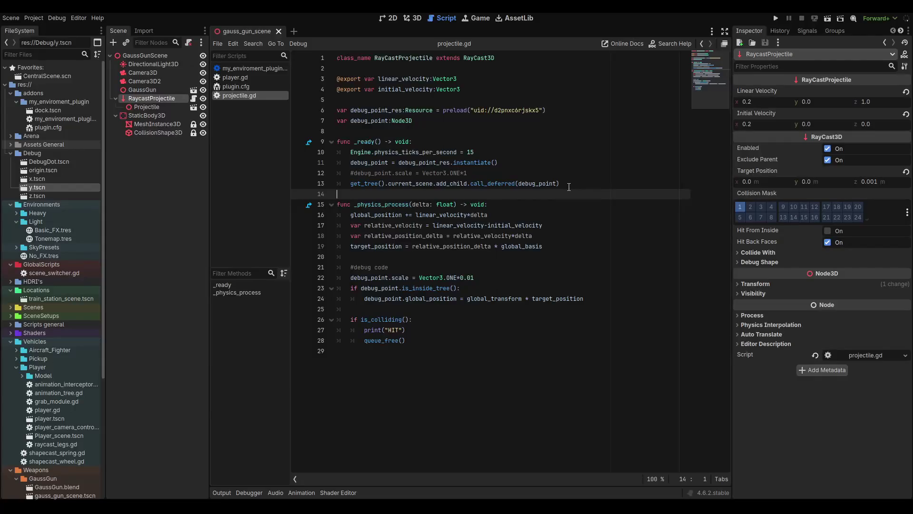
click(493, 174)
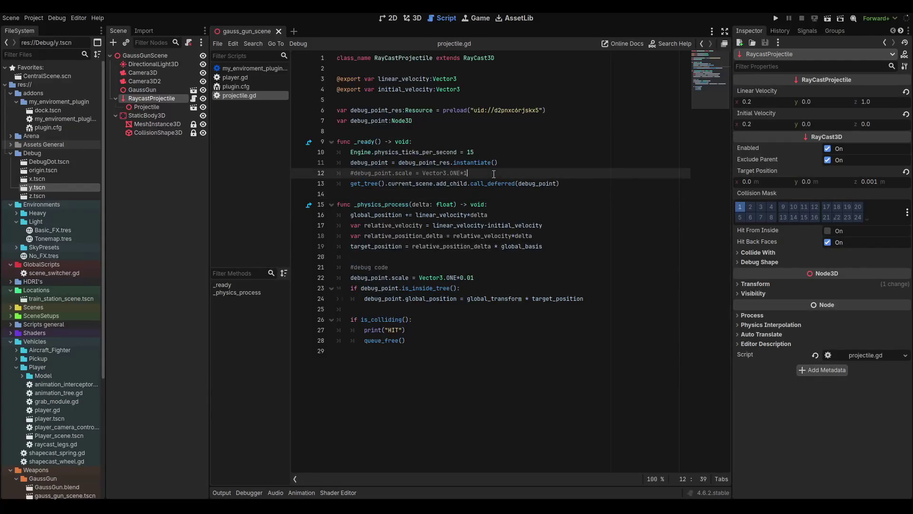
key(alt+Tab)
Post the chat reply 'ну да'
text(ну ж)
key(BackSpace)
text(да)
key(Return)
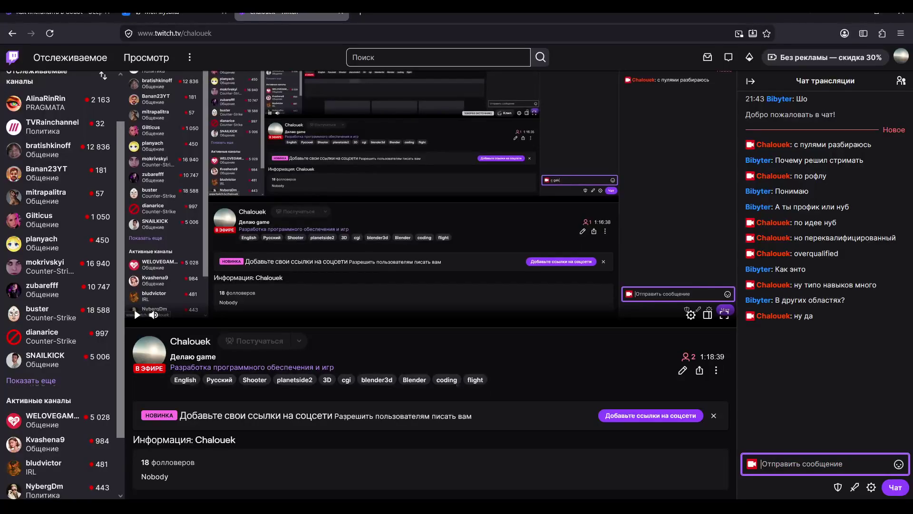
Post 'рейлган сам сделал' and start typing 'ну модель всмысле'
text(рейлган с)
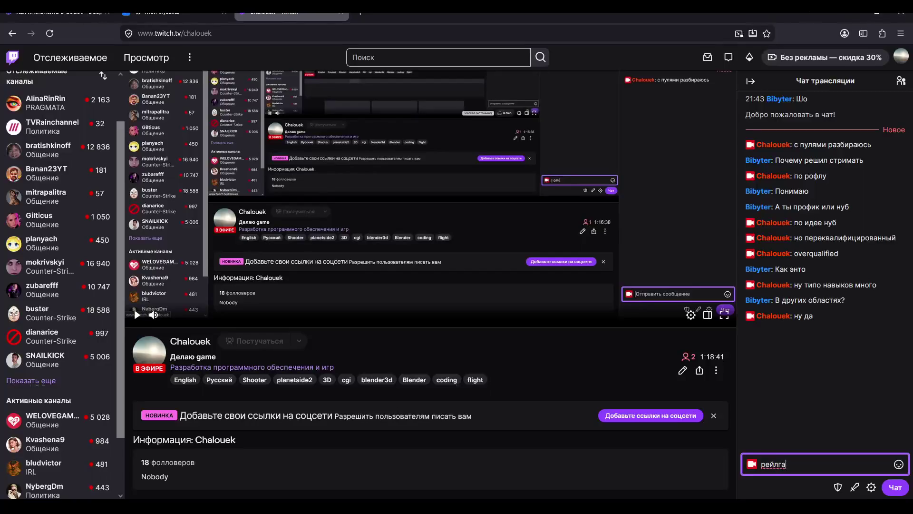
text(ам сделал)
key(Return)
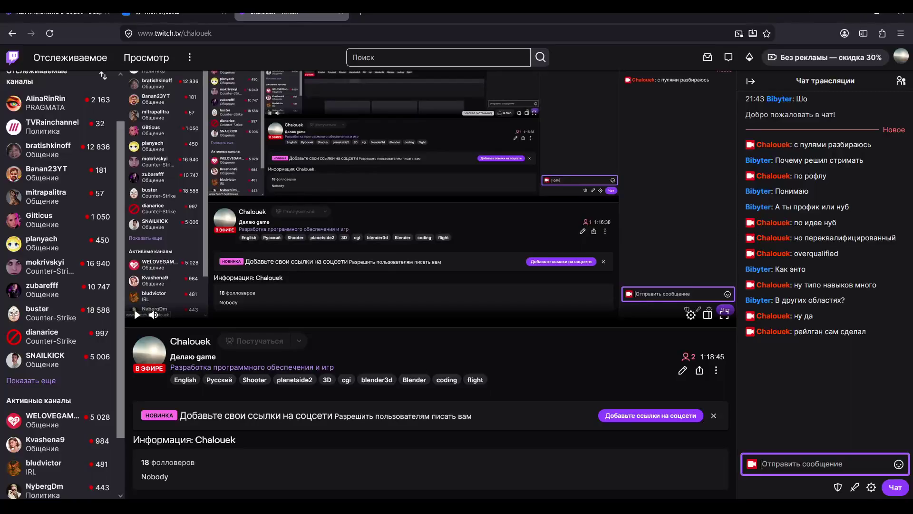
text(ну моде)
text(ль вс)
text(мысле)
Send 'ну модель всмысле', then inspect GaussGun from several angles in 3D and save its scene
key(Return)
key(alt+Tab)
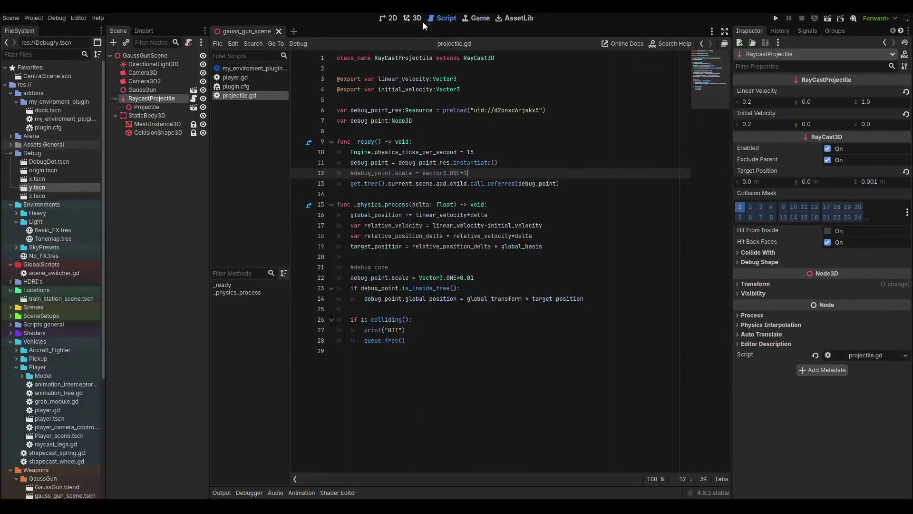
click(414, 18)
click(477, 261)
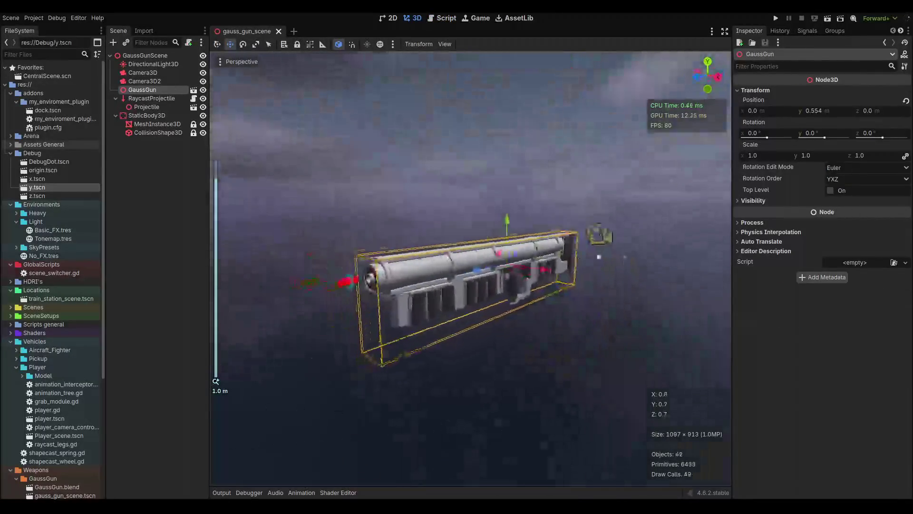
scroll(623, 254, up, 3)
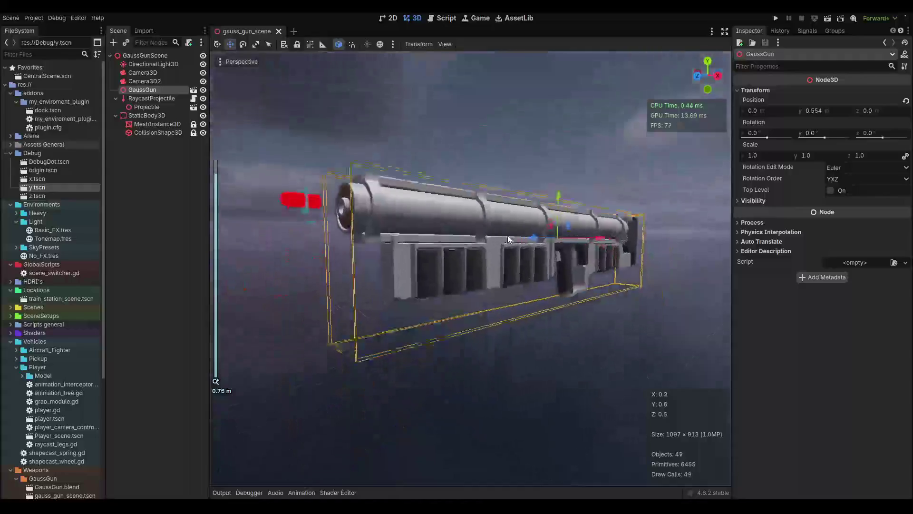
mouse_move(508, 240)
mouse_down()
mouse_move(393, 156)
mouse_move(315, 153)
mouse_move(233, 169)
mouse_move(315, 214)
mouse_move(355, 308)
mouse_up()
scroll(360, 275, down, 2)
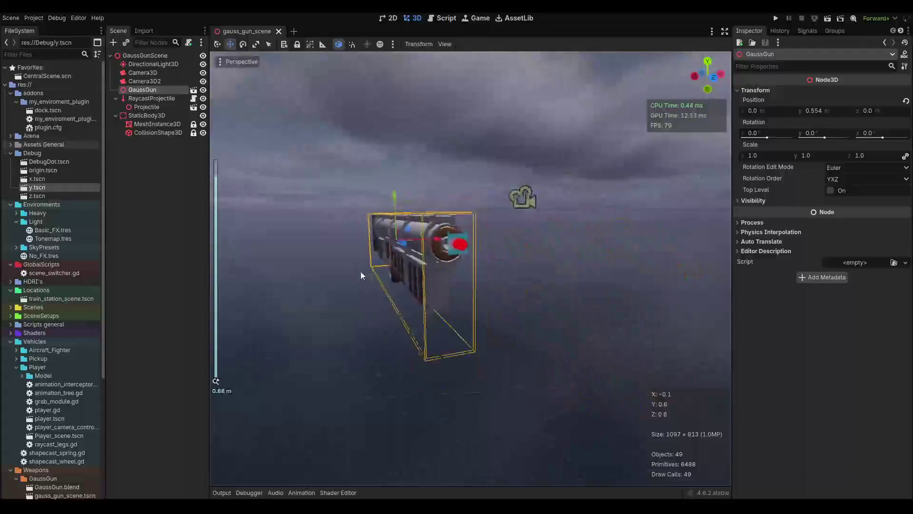
drag(360, 275, 261, 269)
scroll(415, 252, down, 3)
key(ctrl+s)
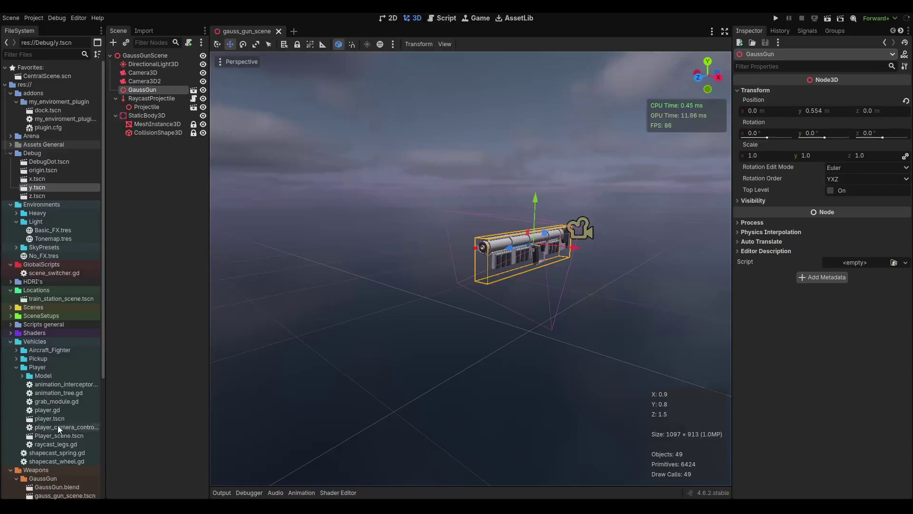
Open CentralScene.scn from the FileSystem dock in a new tab, then bring up File Explorer
scroll(58, 425, down, 5)
click(61, 408)
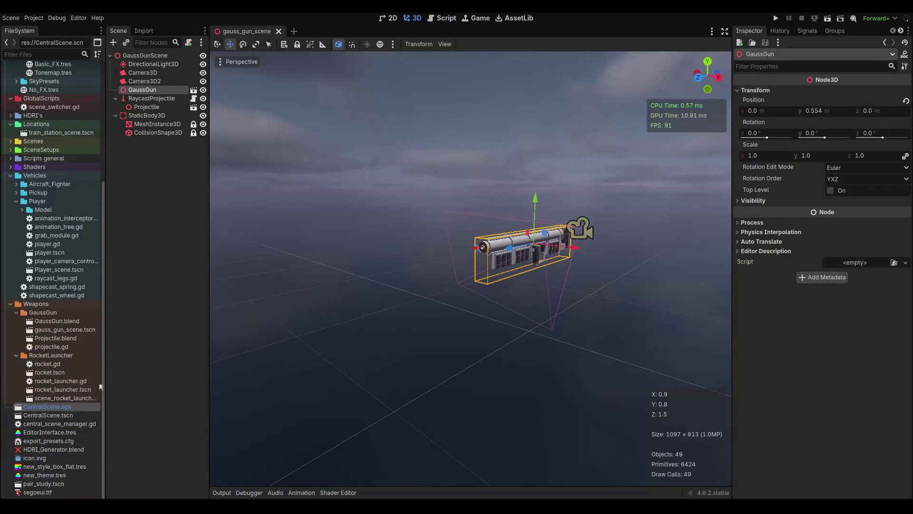
double_click(48, 407)
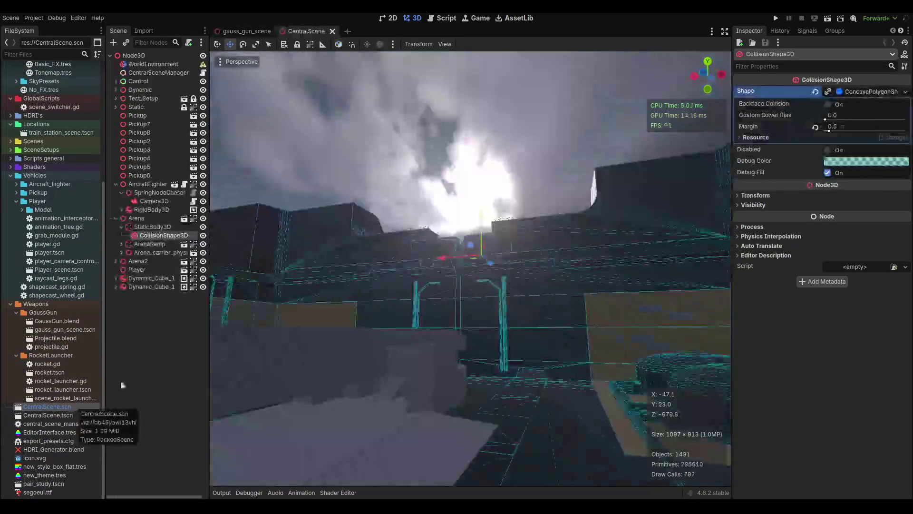
scroll(321, 303, up, 3)
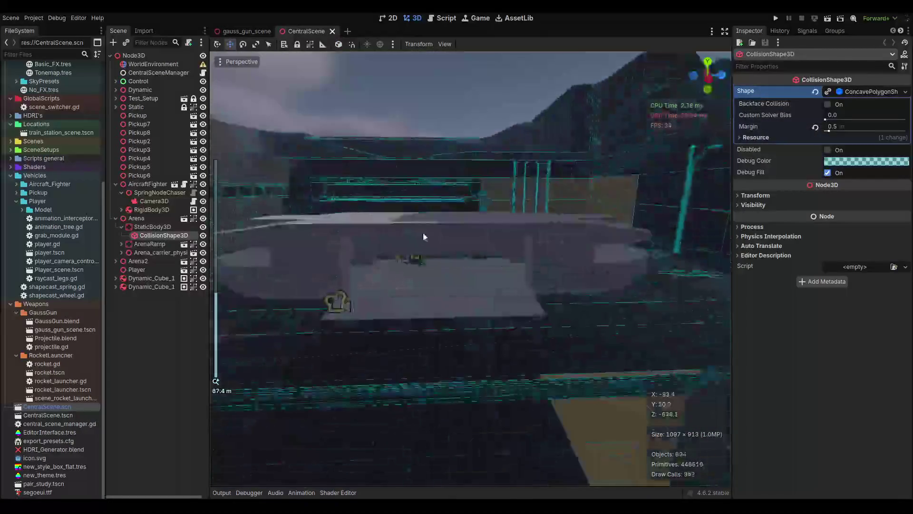
scroll(382, 348, down, 1)
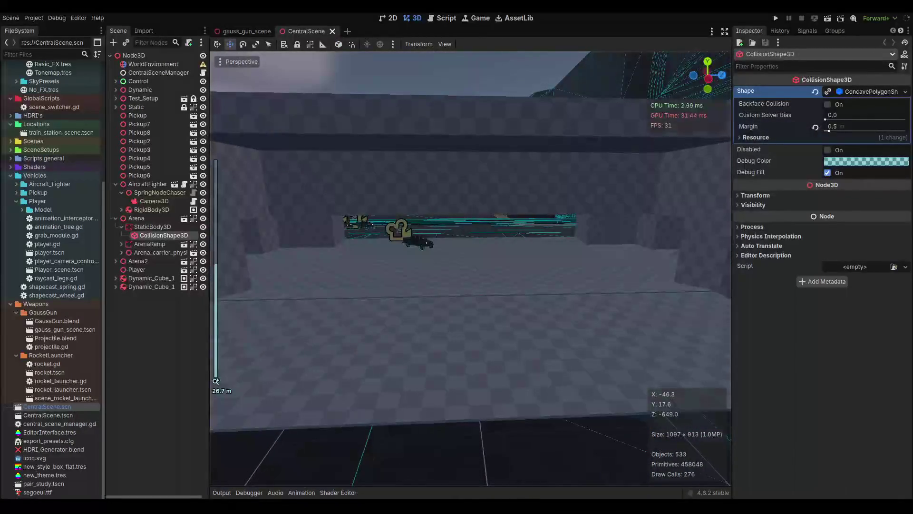
key(super+e)
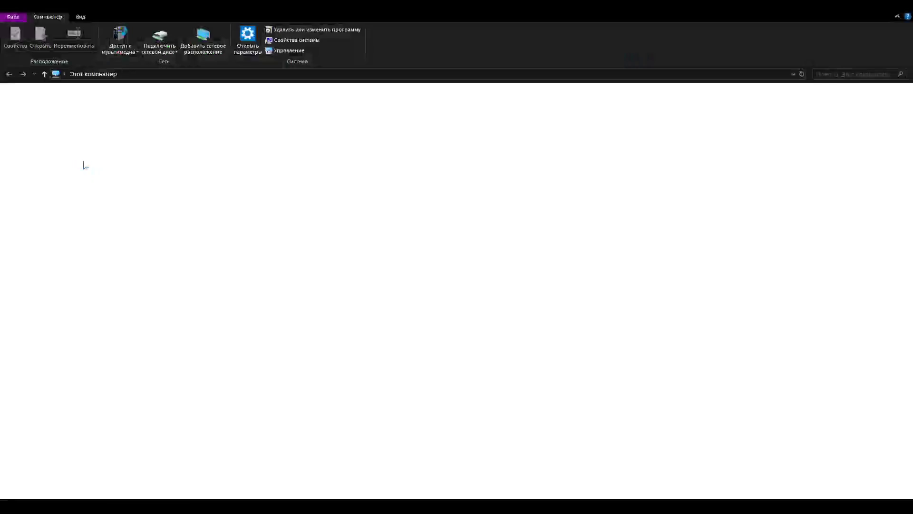
Go to Godot Projects > assembly-warehouse-1 and launch the Godot_v4.6.2 executable there
click(47, 131)
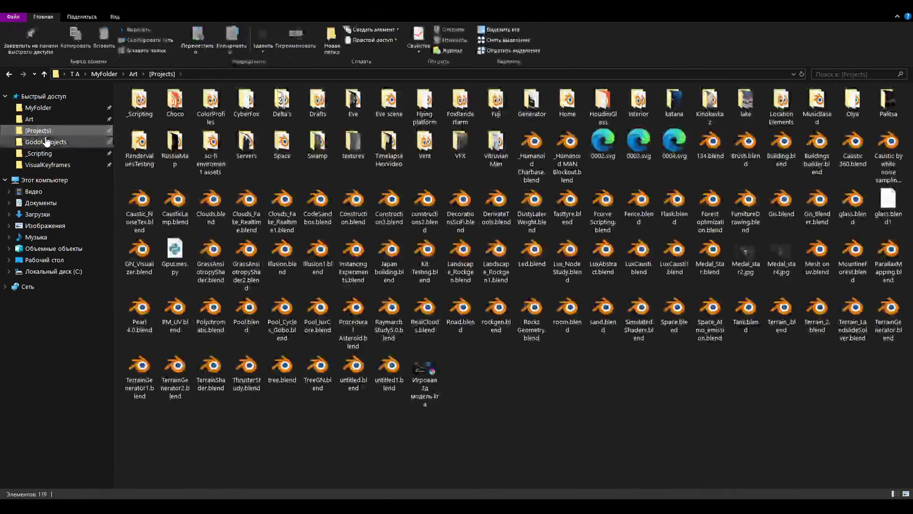
click(46, 141)
double_click(186, 102)
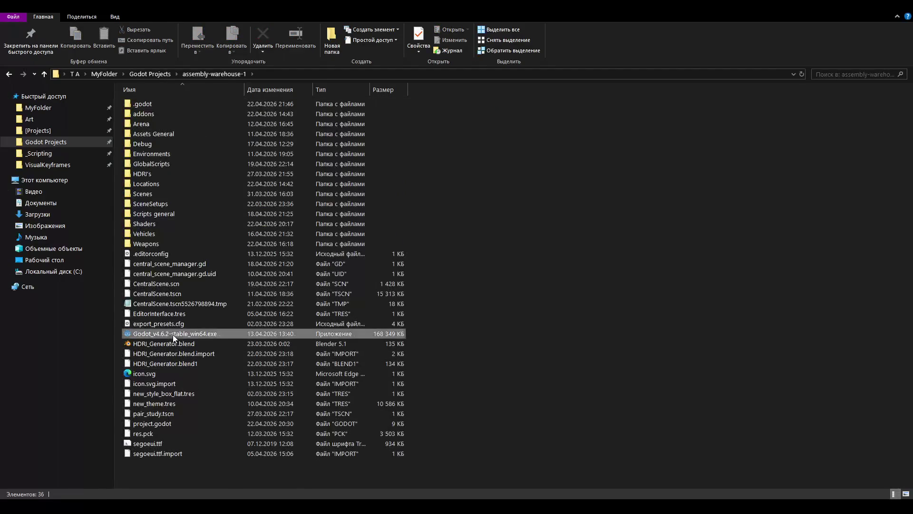
double_click(198, 333)
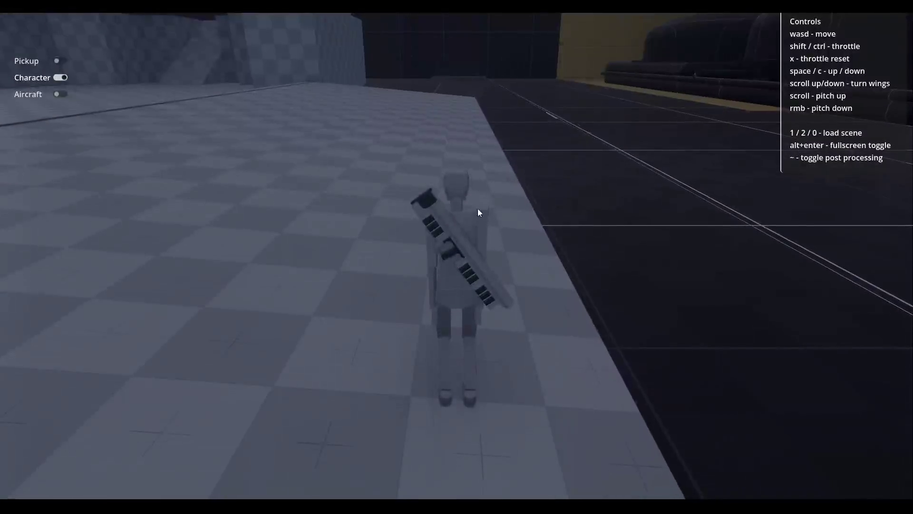
Walk the character along the platform and down onto the checkered floor
key(s)
key(w)
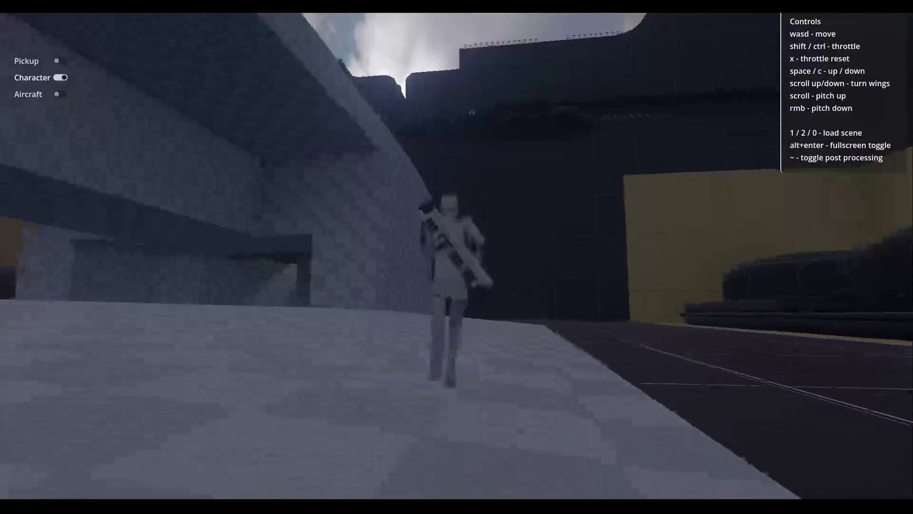
key(s)
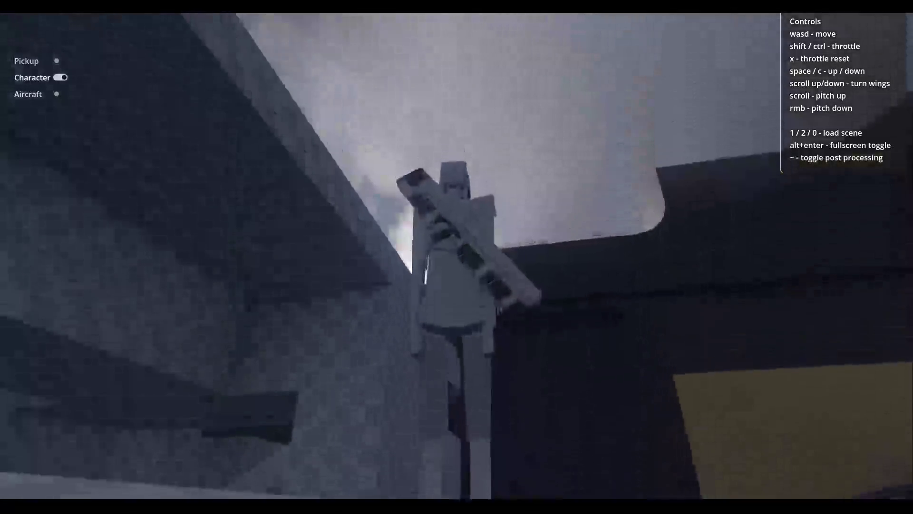
key(w)
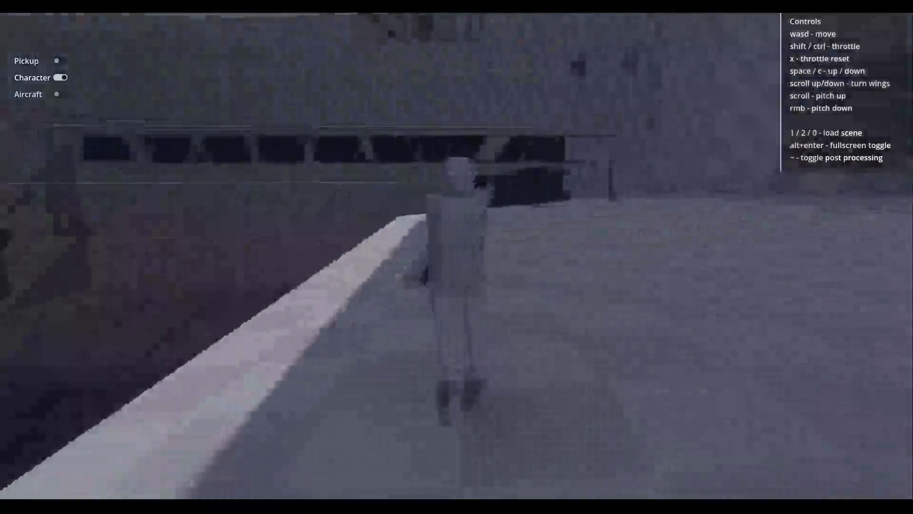
key(a)
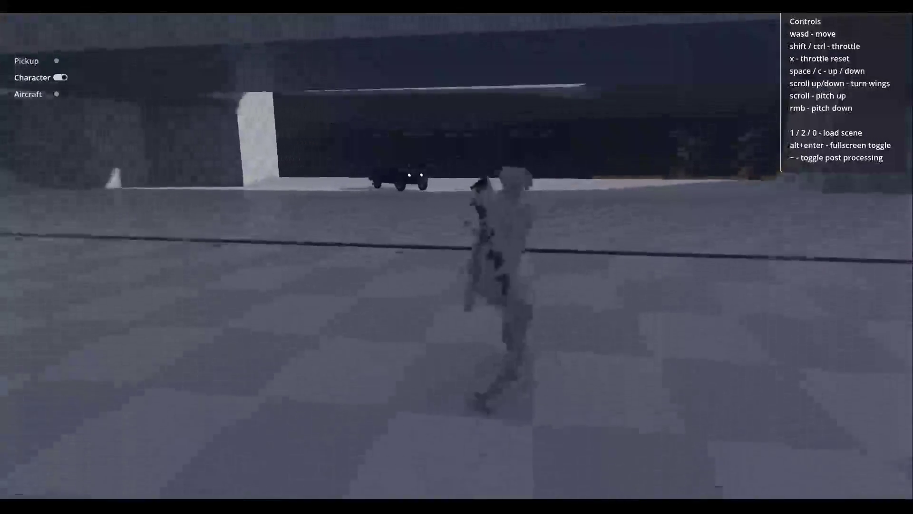
key(w)
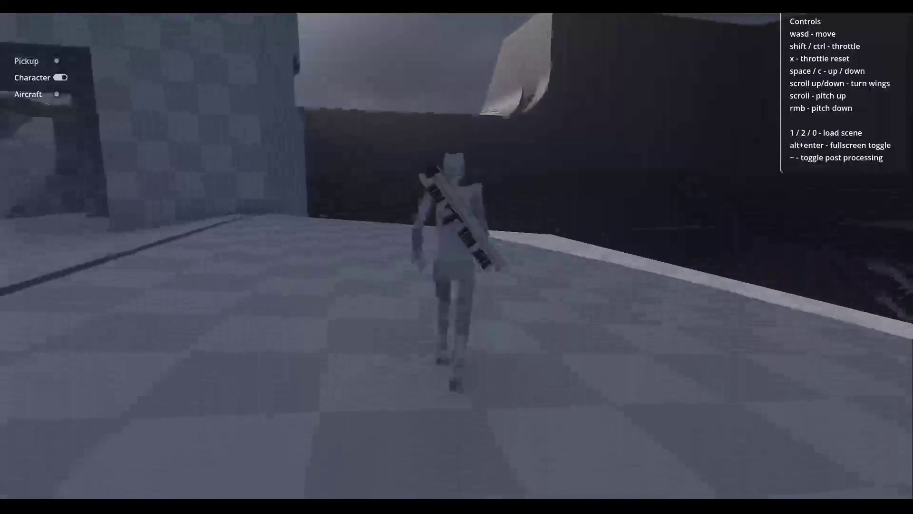
key(w)
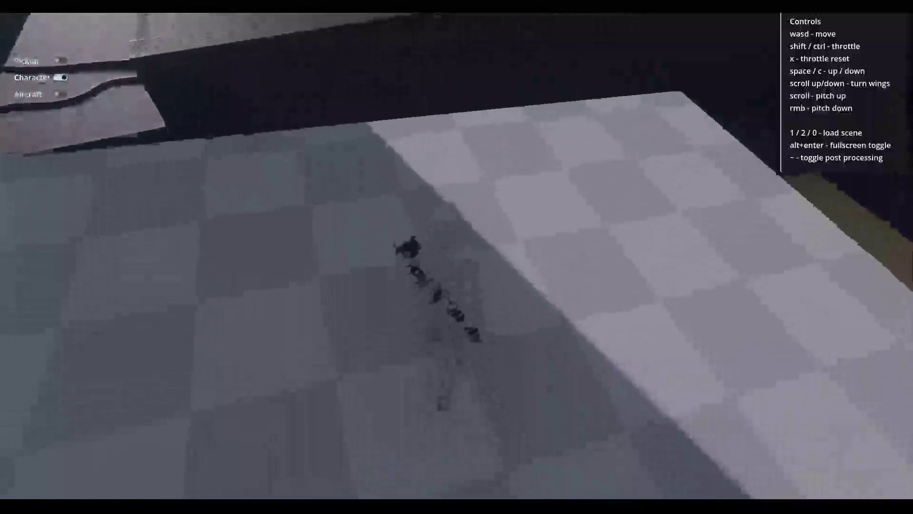
key(w)
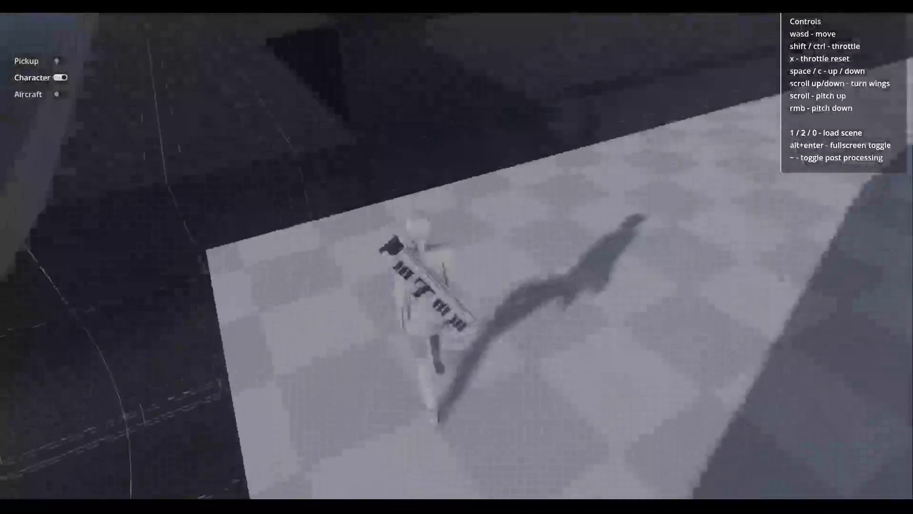
key(w)
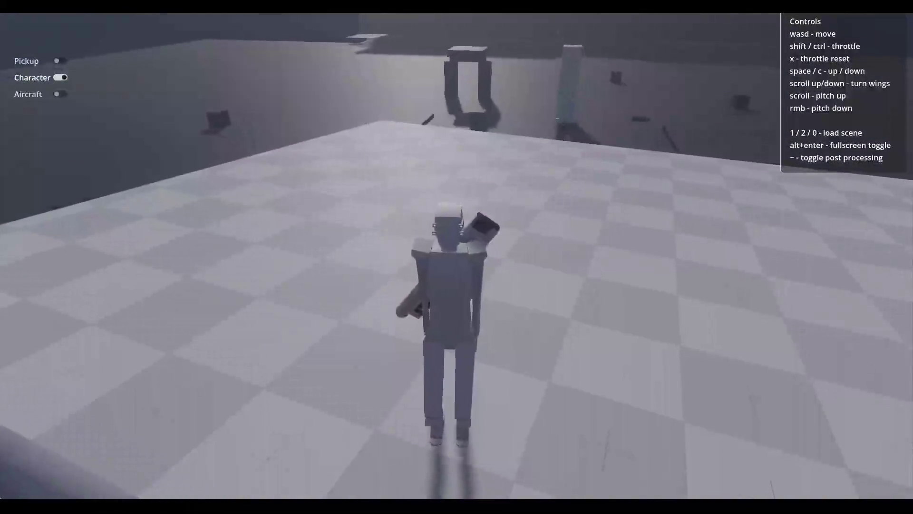
Run the character alongside the jeep convoy toward the parked aircraft
key(w)
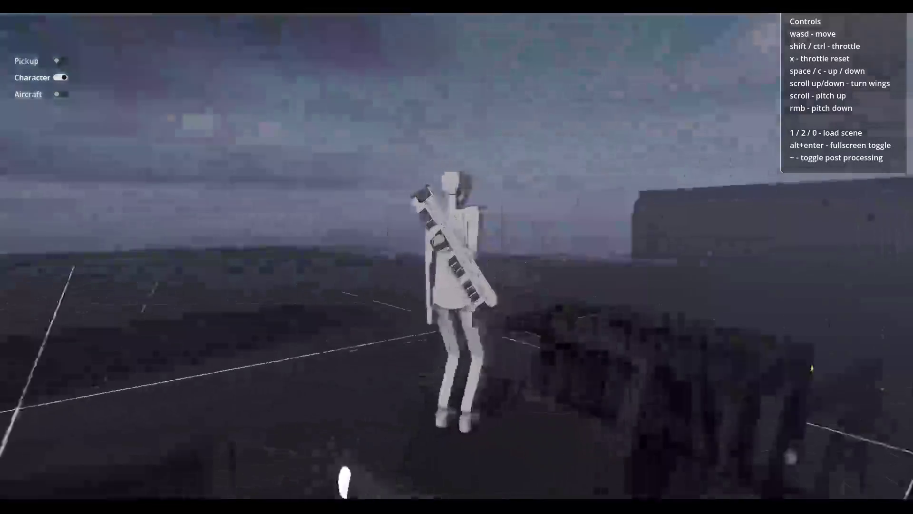
key(w)
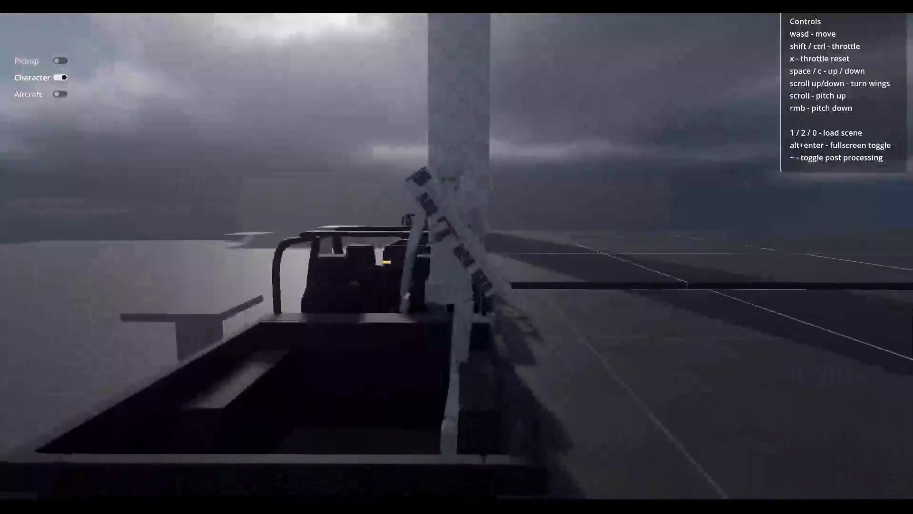
key(w)
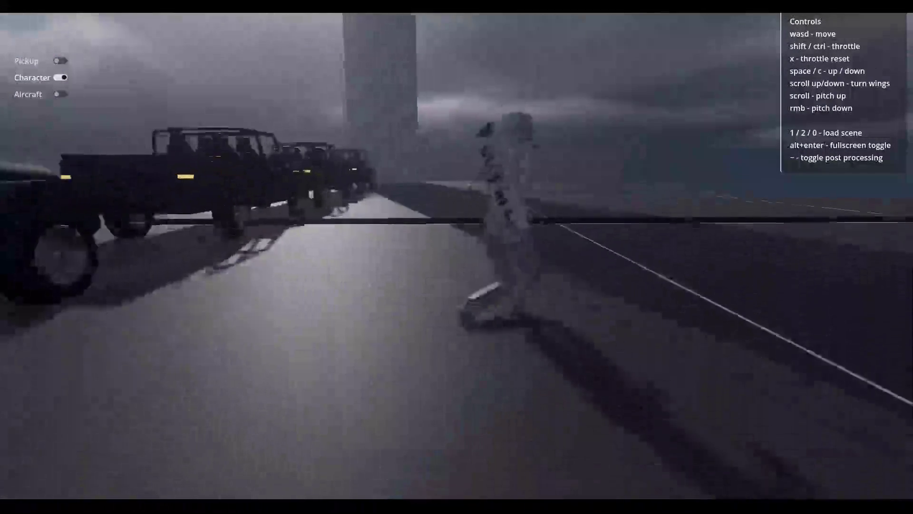
key(w)
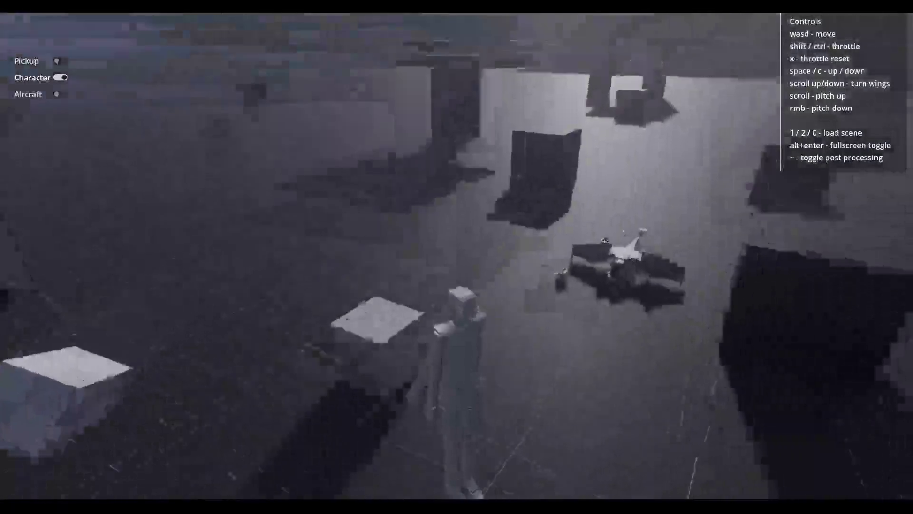
key(w)
key(w)
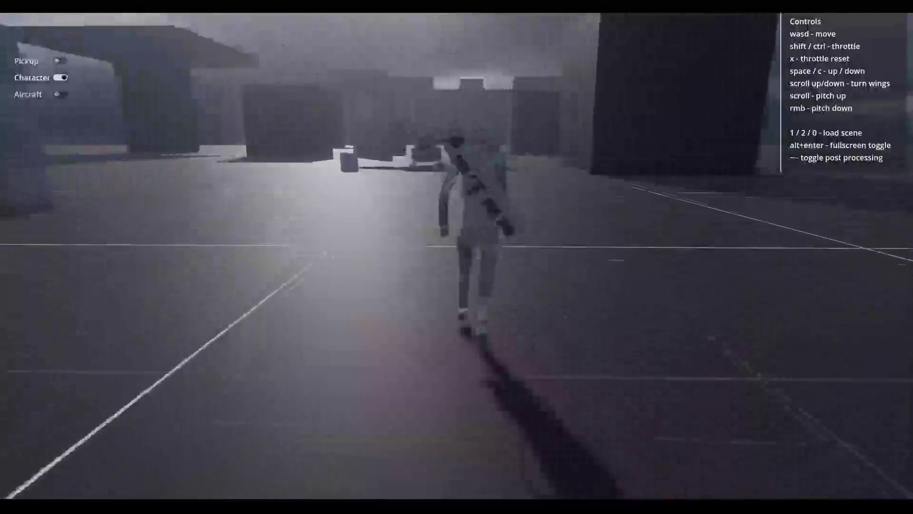
key(w)
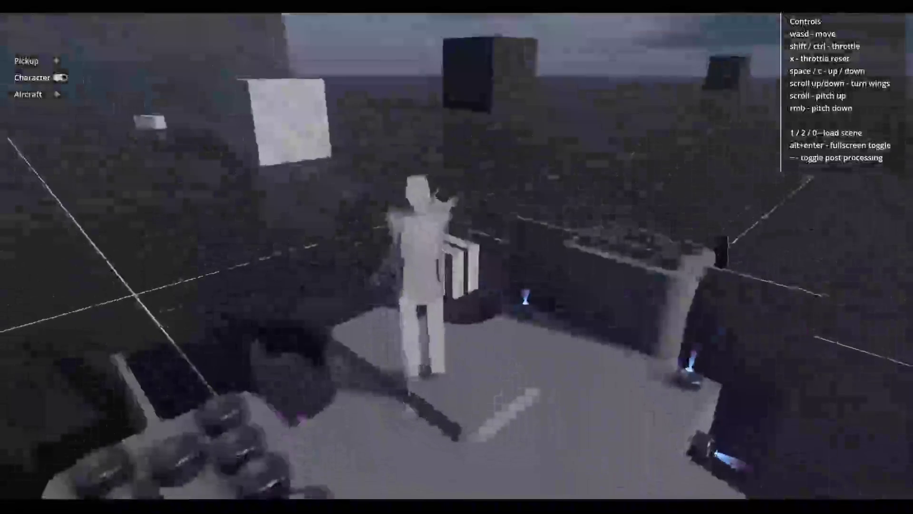
Switch to Aircraft control and fly it up over the roof toward the checkered tower
click(58, 94)
key(space)
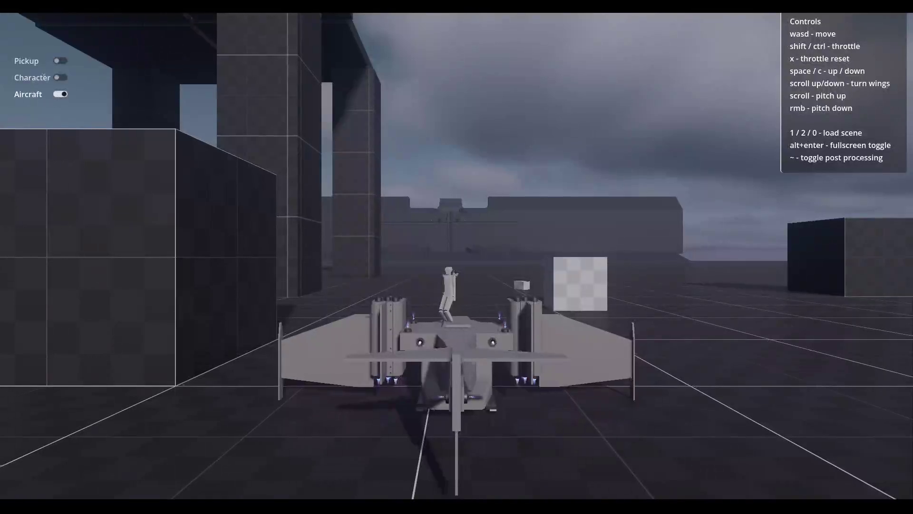
key(space)
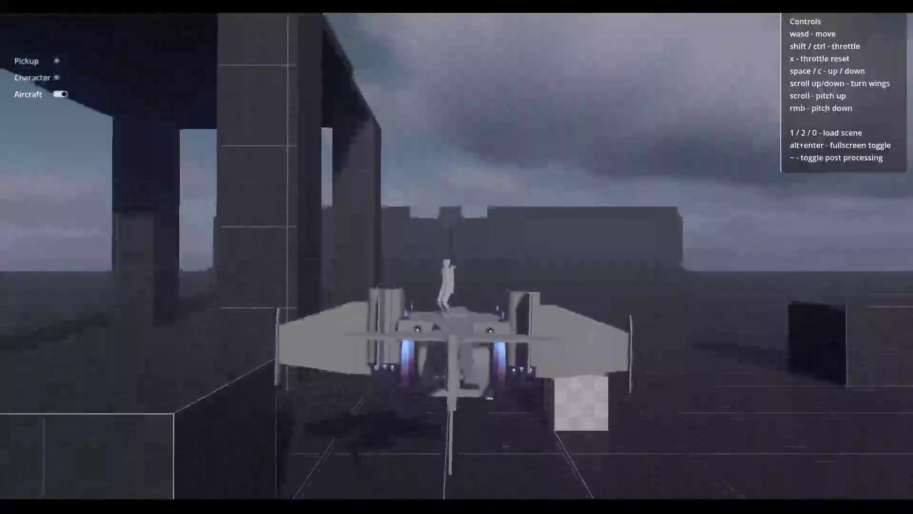
key(w)
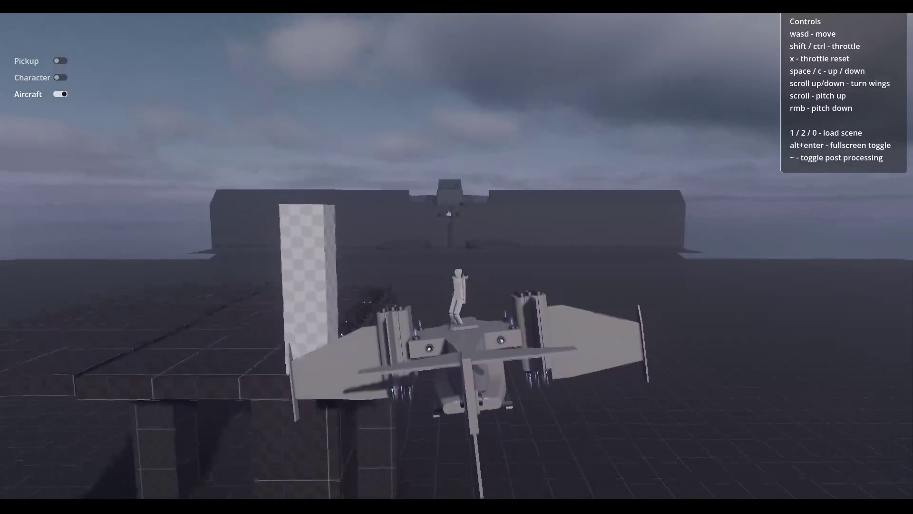
key(a)
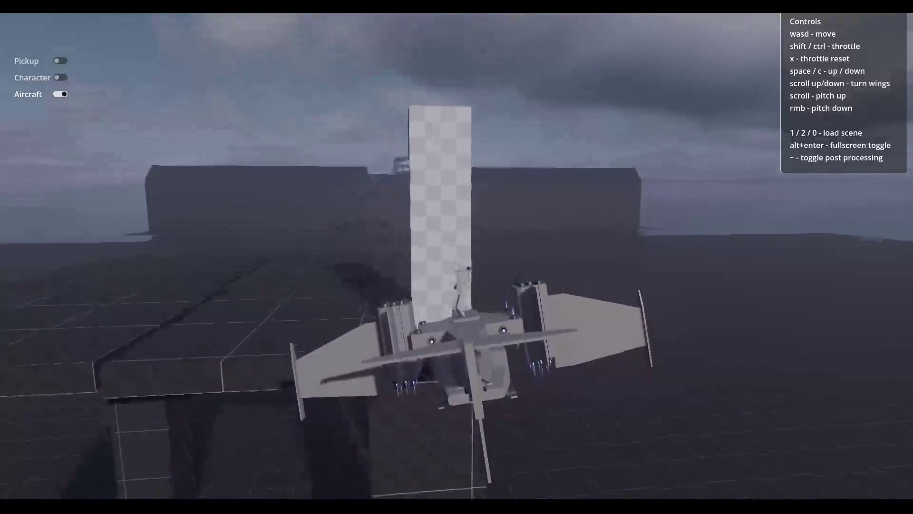
key(a)
key(a)
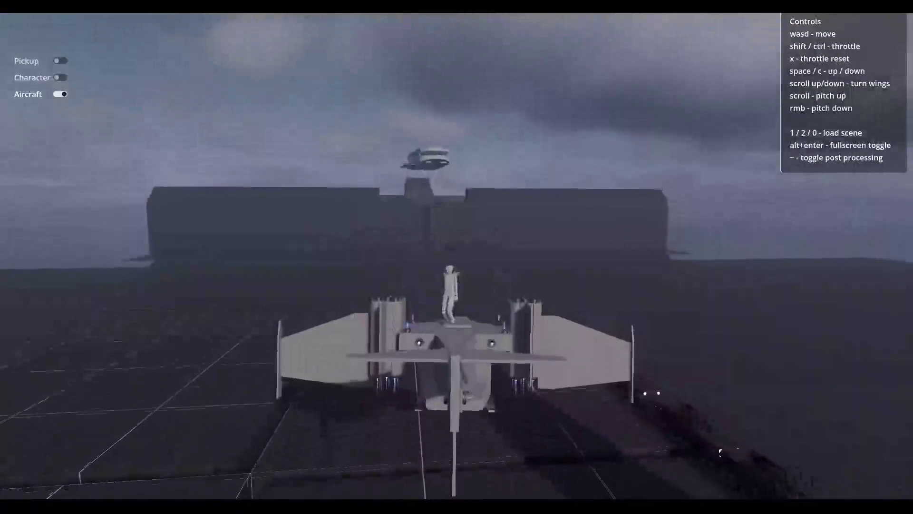
key(space)
key(space)
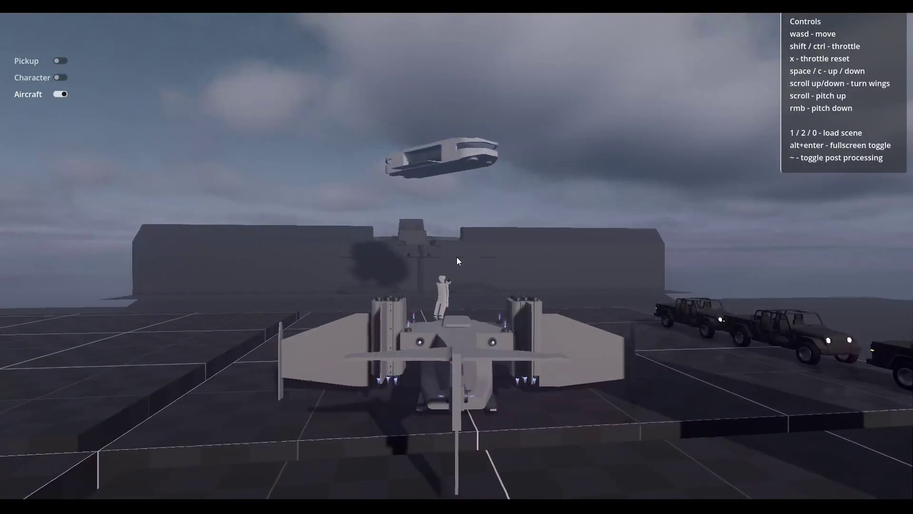
key(alt+Tab)
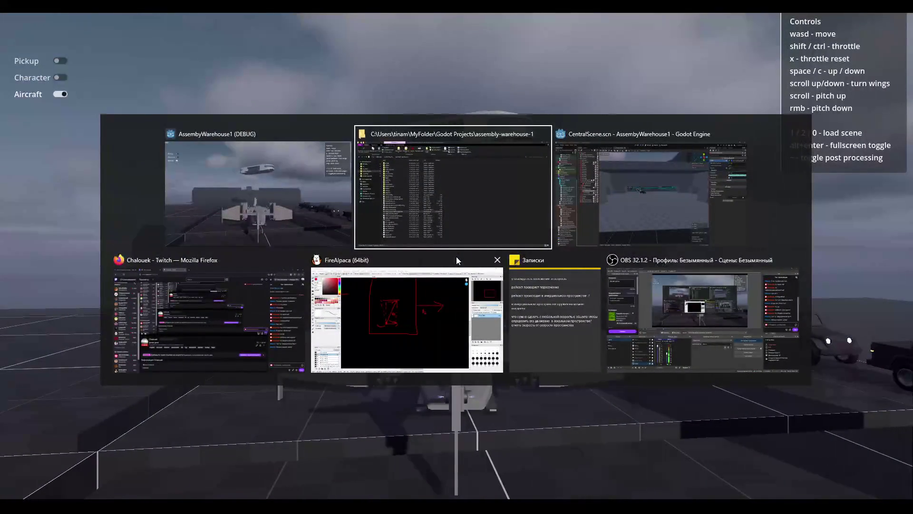
click(248, 326)
text(да, я её переписываю пока)
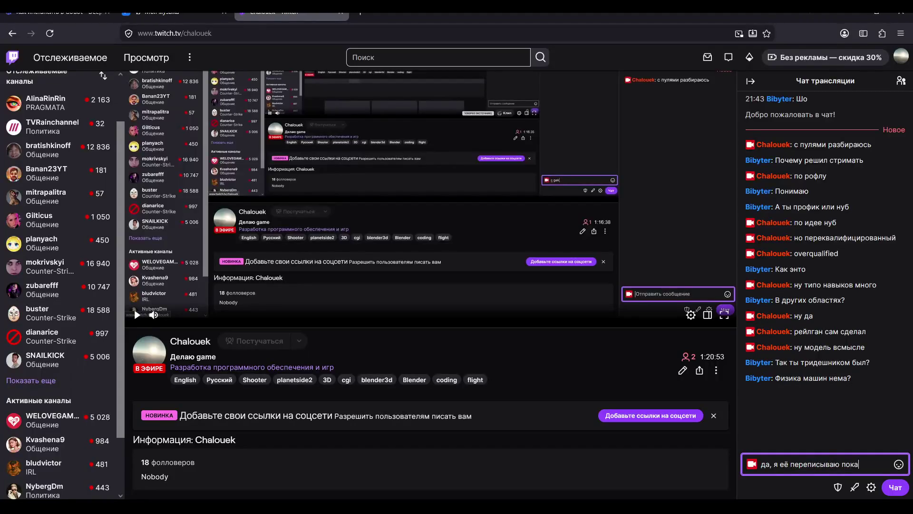
Post «да, я её переписываю пока» and «до этого была» in Twitch chat
key(Return)
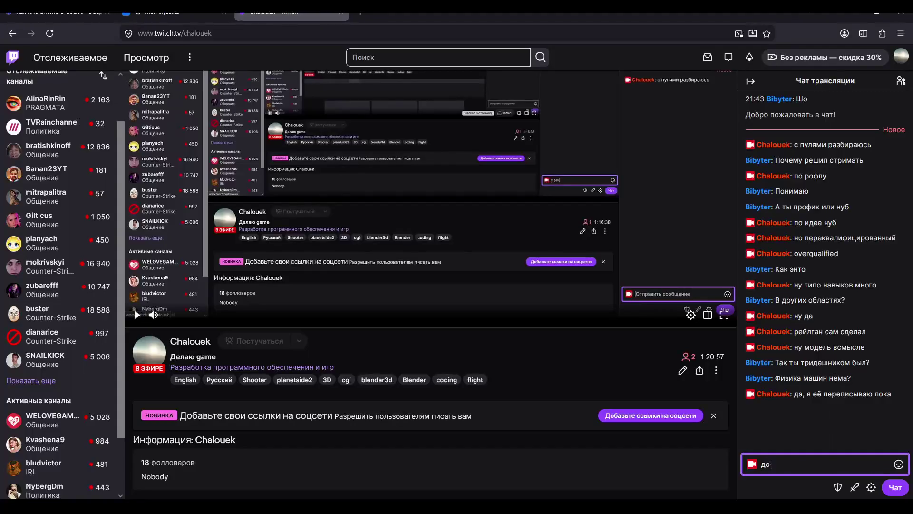
text(этого была)
key(Return)
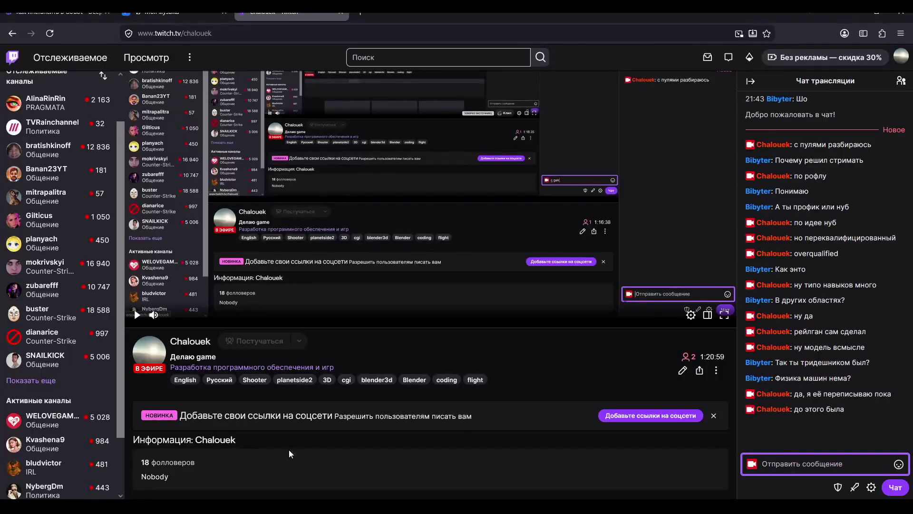
key(alt+Tab)
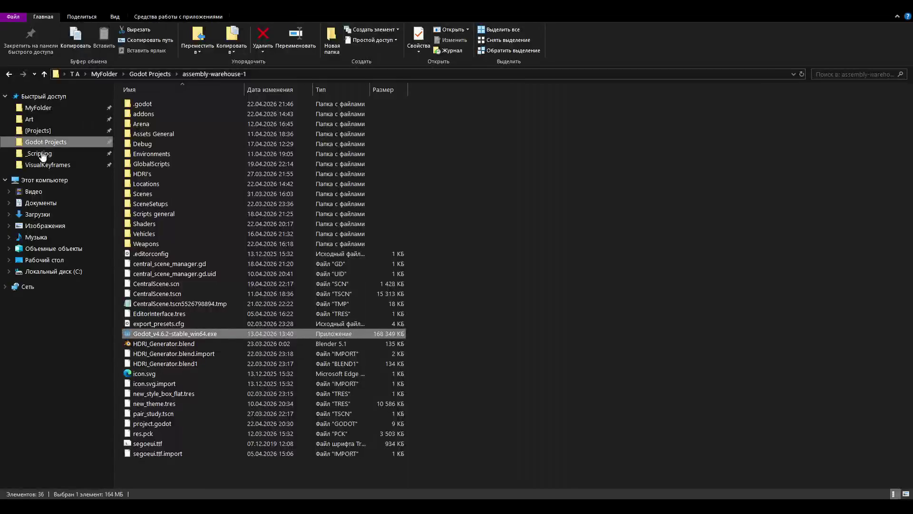
Open AW_Graphics0001-3892.mp4 from the Видео folder
click(34, 192)
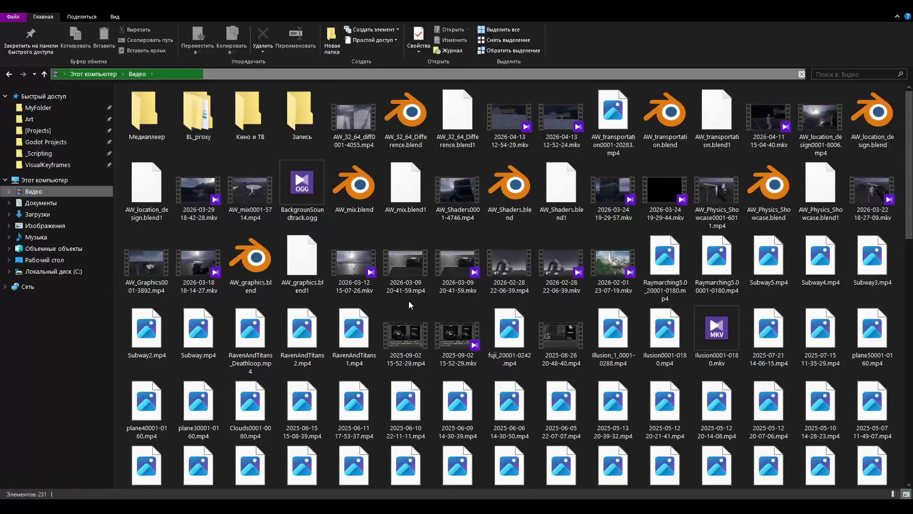
click(146, 272)
double_click(146, 272)
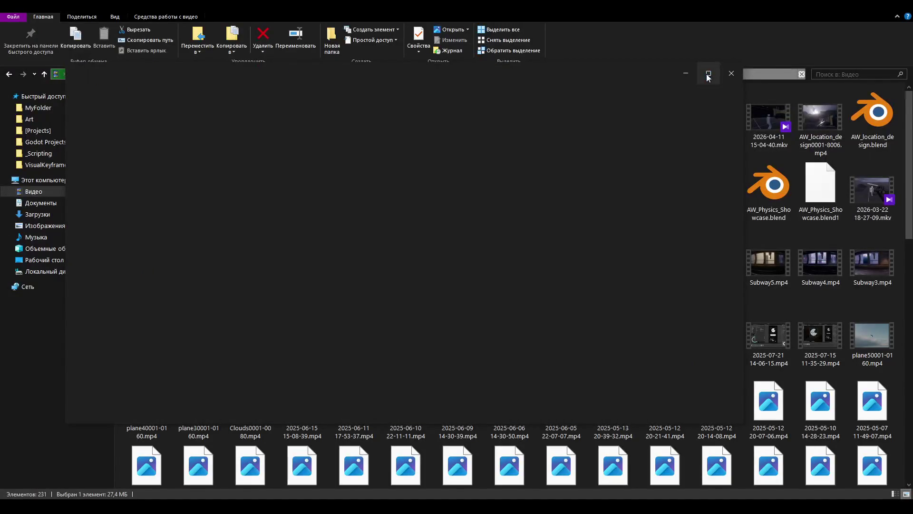
Play the gameplay video full-screen, skimming ahead to the aircraft flight at the end
click(709, 76)
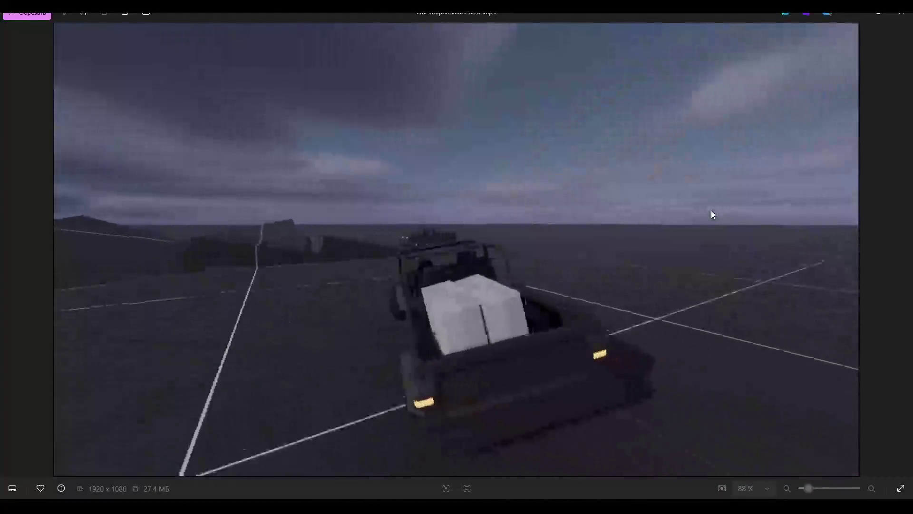
mouse_move(577, 403)
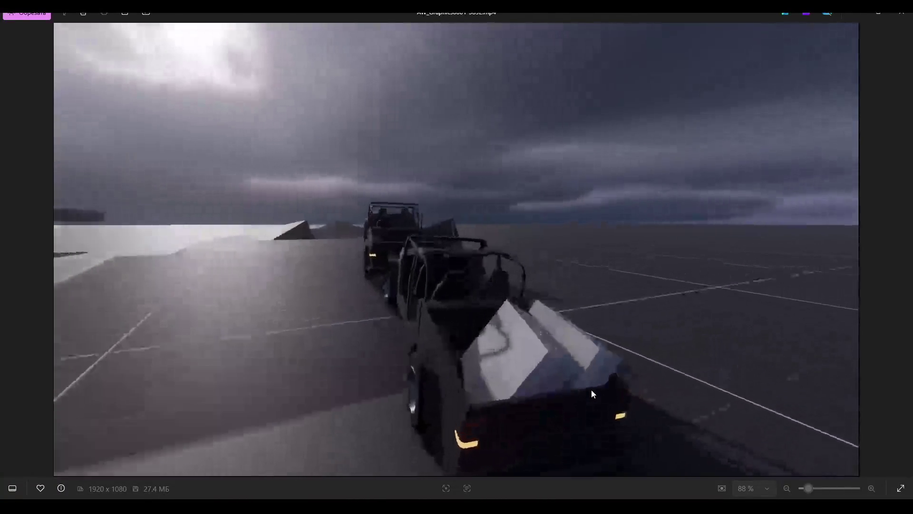
mouse_move(591, 389)
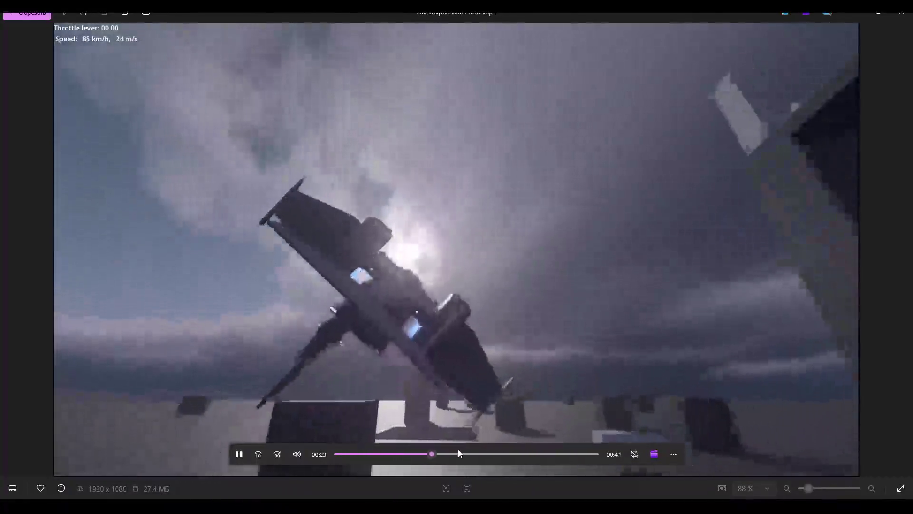
click(507, 454)
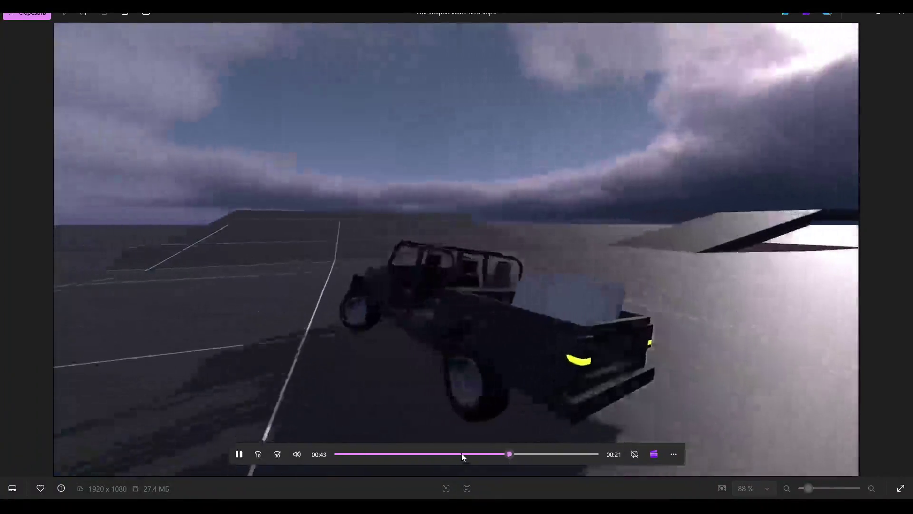
click(477, 455)
drag(493, 454, 585, 457)
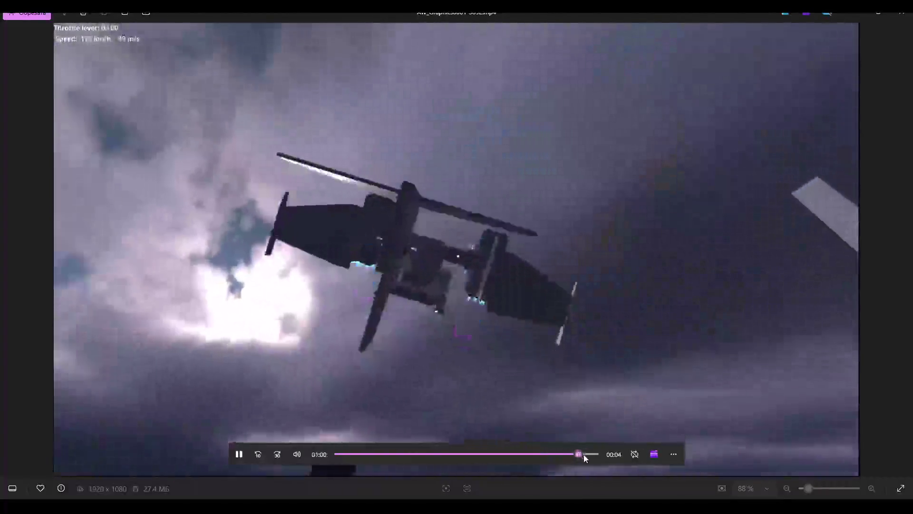
Close the media player and the Видео folder window
key(alt+F4)
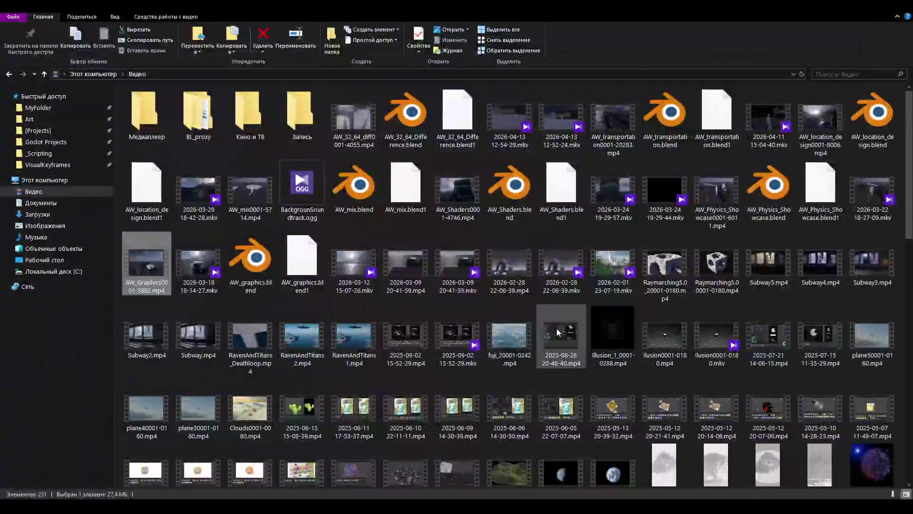
key(alt+Tab)
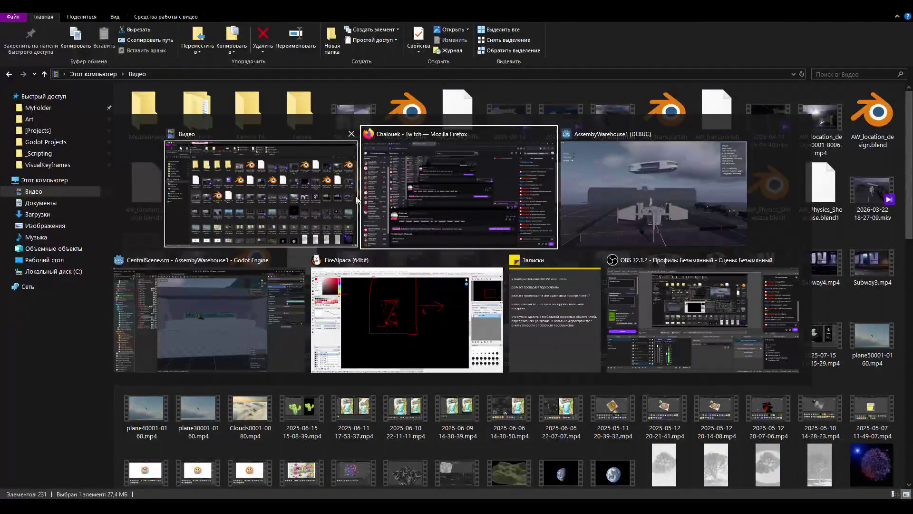
click(353, 134)
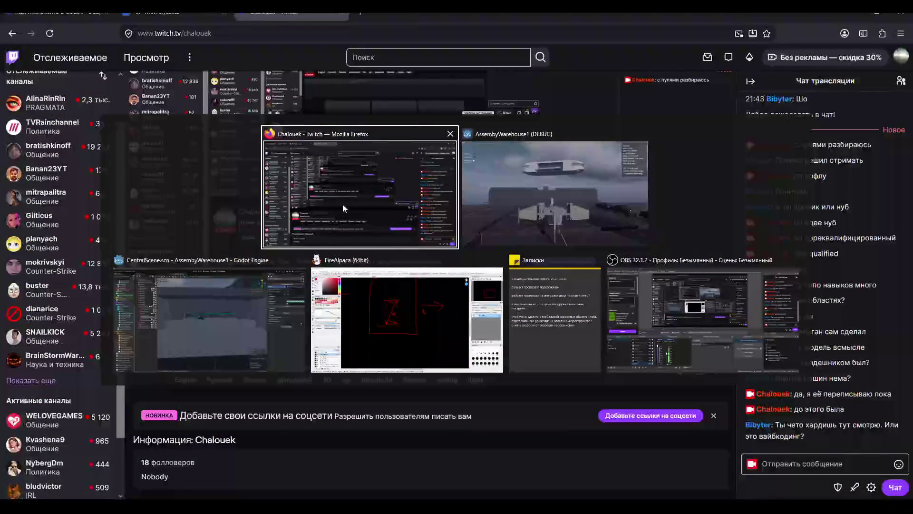
Post two short Twitch chat replies, the second about vibecoding
click(385, 202)
text(больше харж)
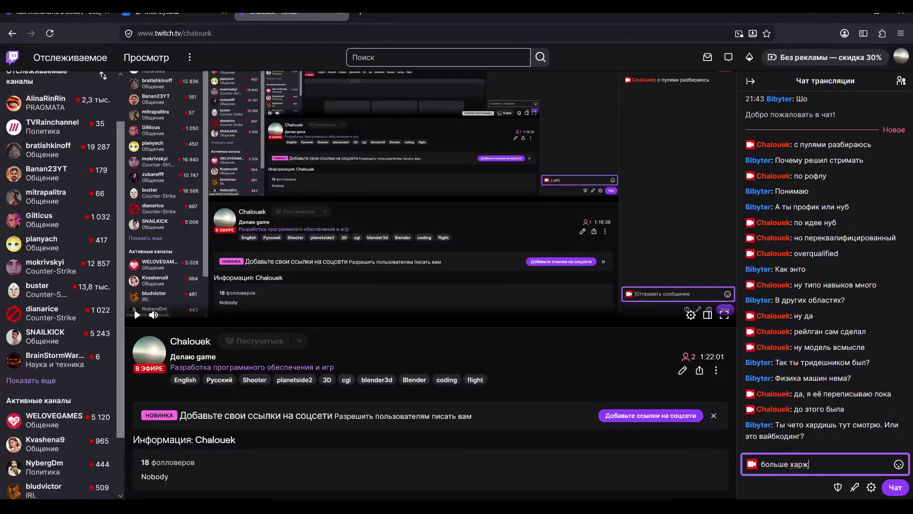
text(у)
key(Return)
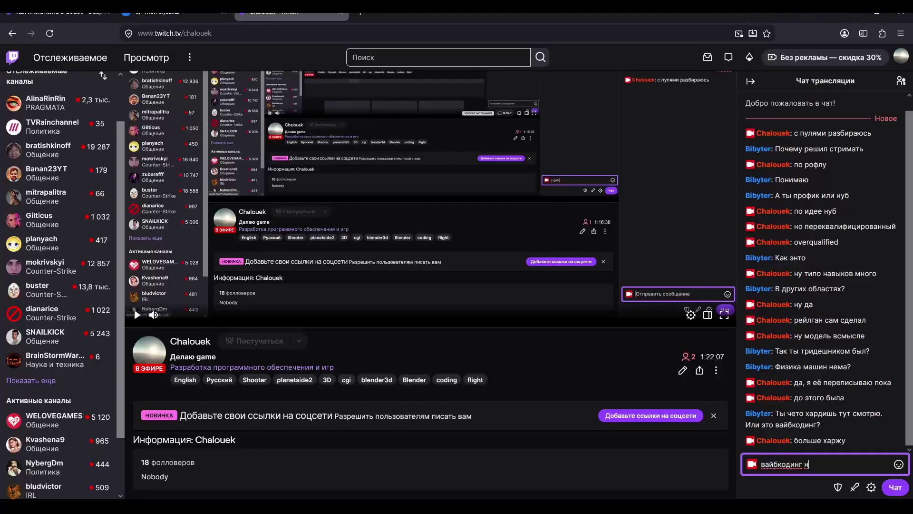
text(ут)
key(Return)
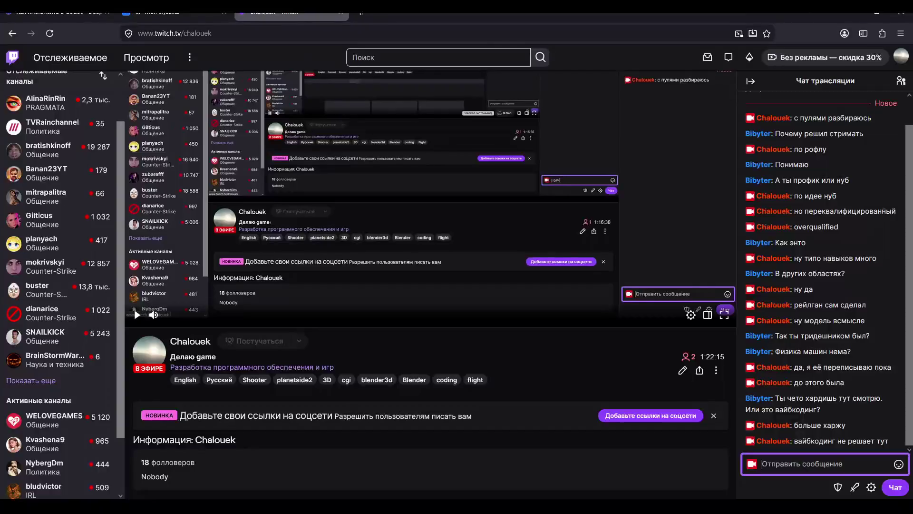
Post chat replies saying a chatbot can't be told which physics-synced leg raycast is needed
key(alt+Tab)
key(Tab)
key(Tab)
key(Tab)
key(Tab)
key(Tab)
text(к)
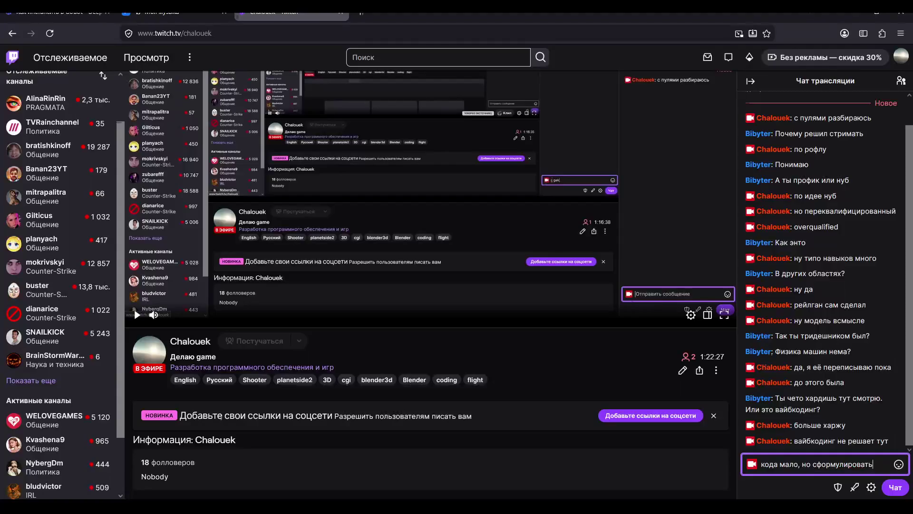
text(сложно и нужно понять)
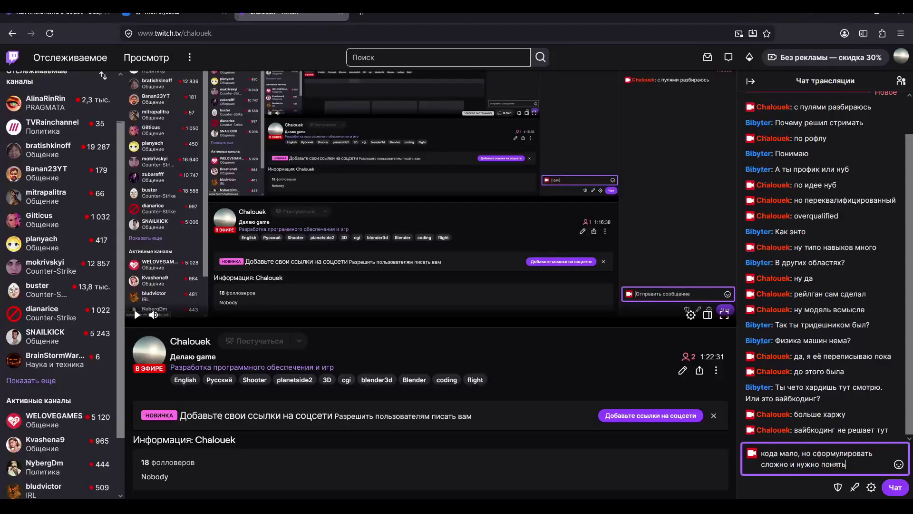
key(Return)
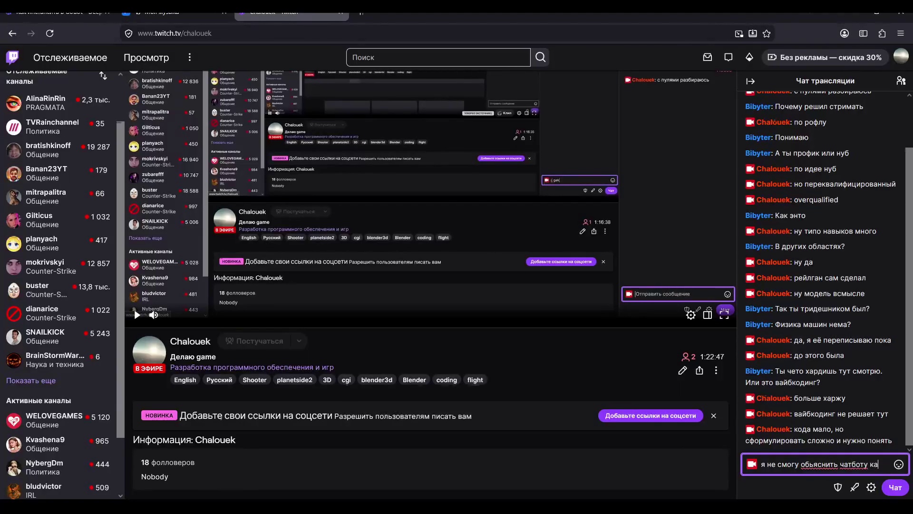
text(й именно м)
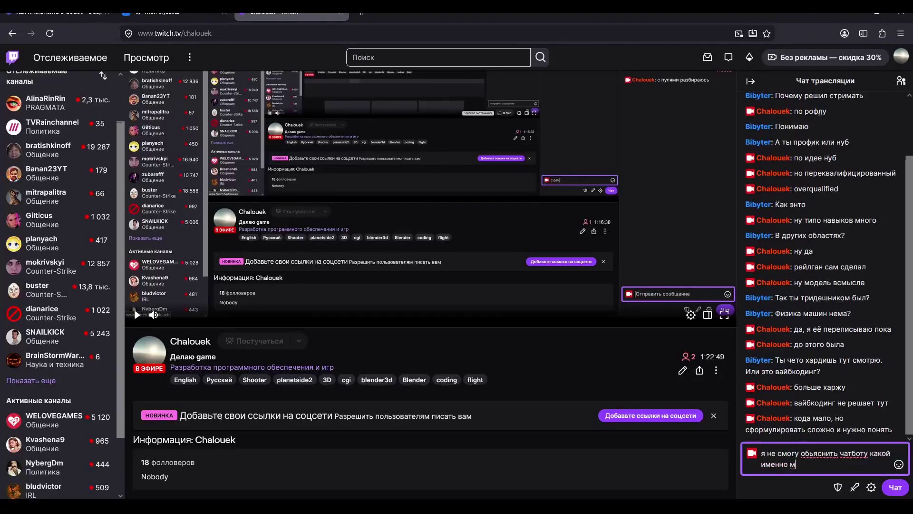
text(не нужен рейкаст для)
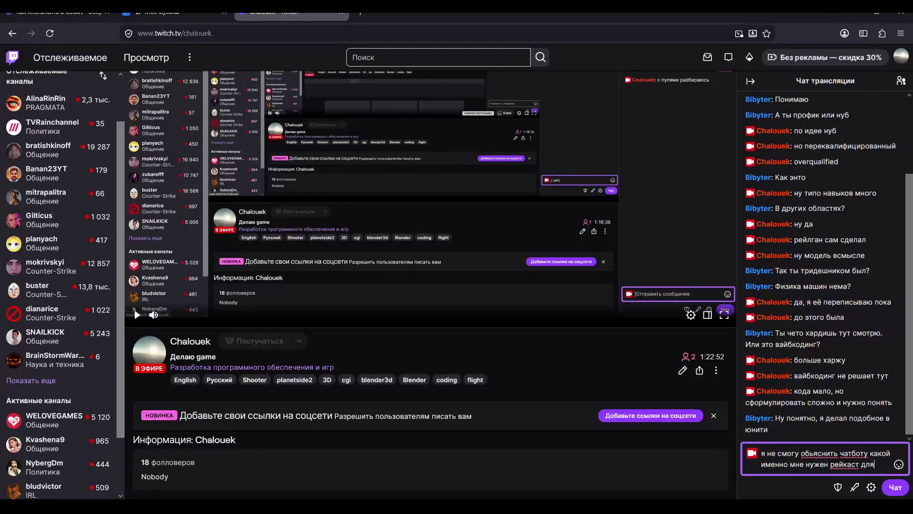
text( который синхронизирует с)
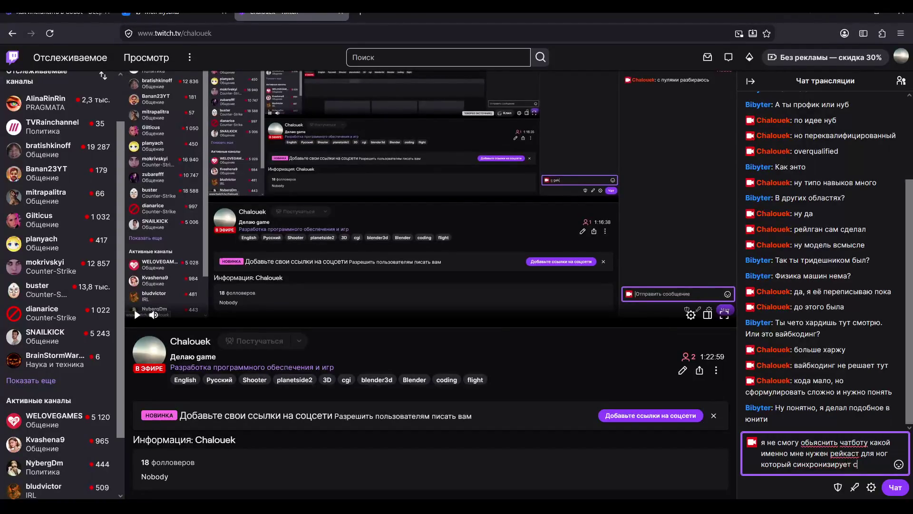
text(е с поверхностью вниз)
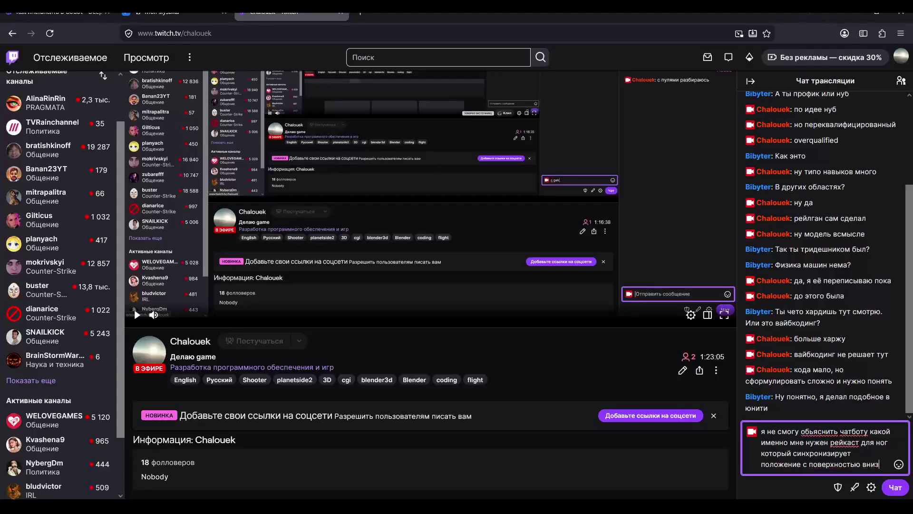
text(о физике)
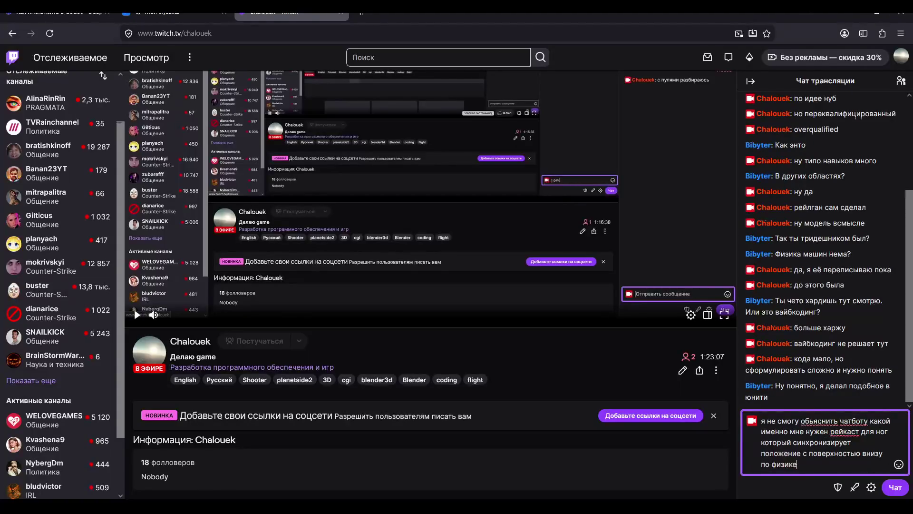
key(Return)
scroll(787, 415, down, 1)
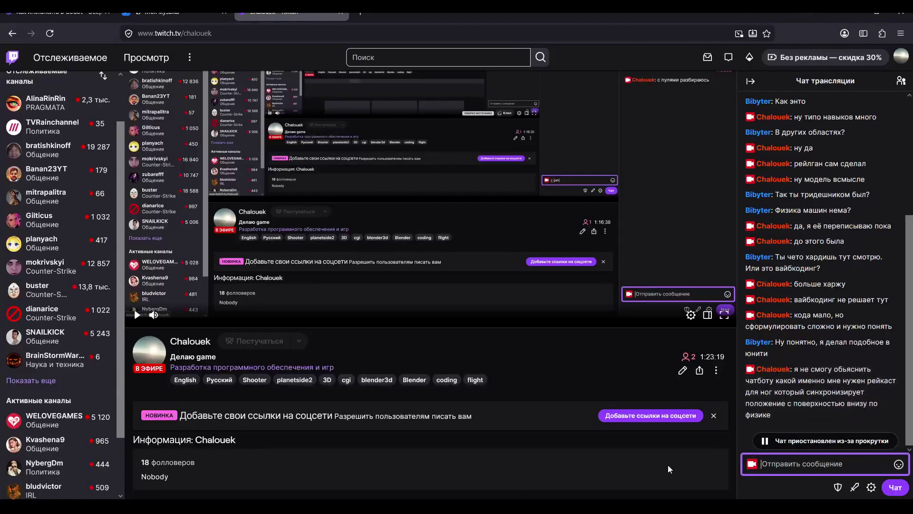
Bring the AssembyWarehouse1 (DEBUG) game forward, lift the aircraft with Space and bank left
mouse_move(448, 507)
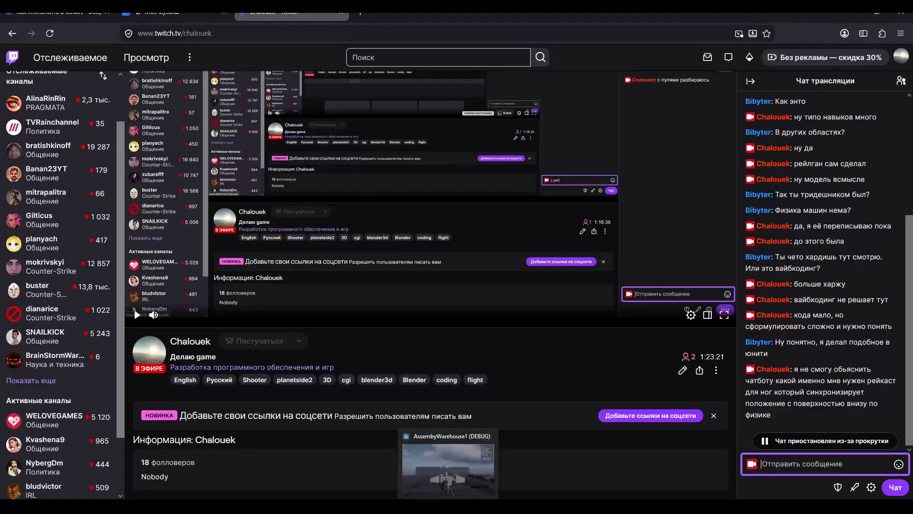
click(448, 468)
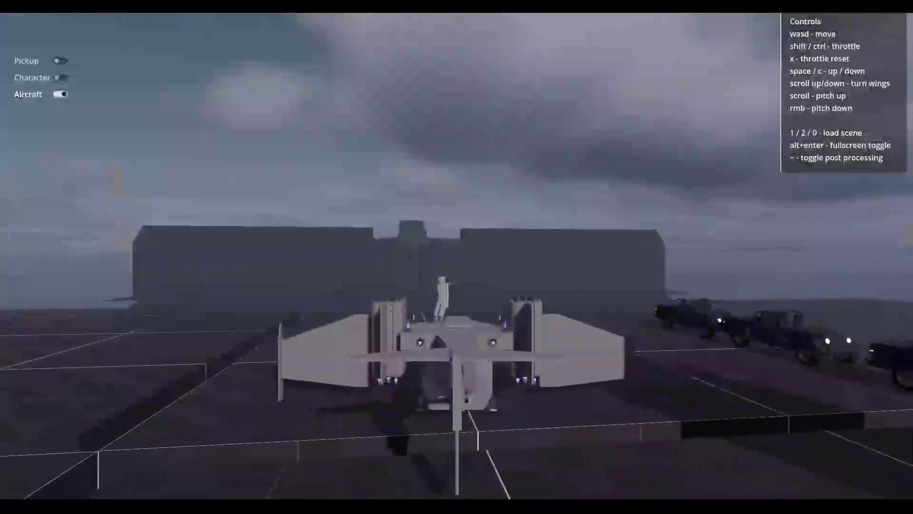
key(space)
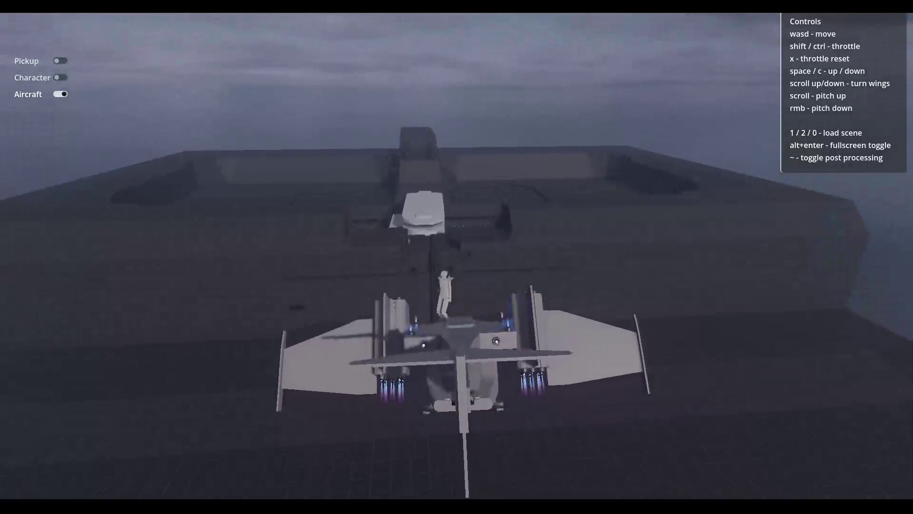
key(a)
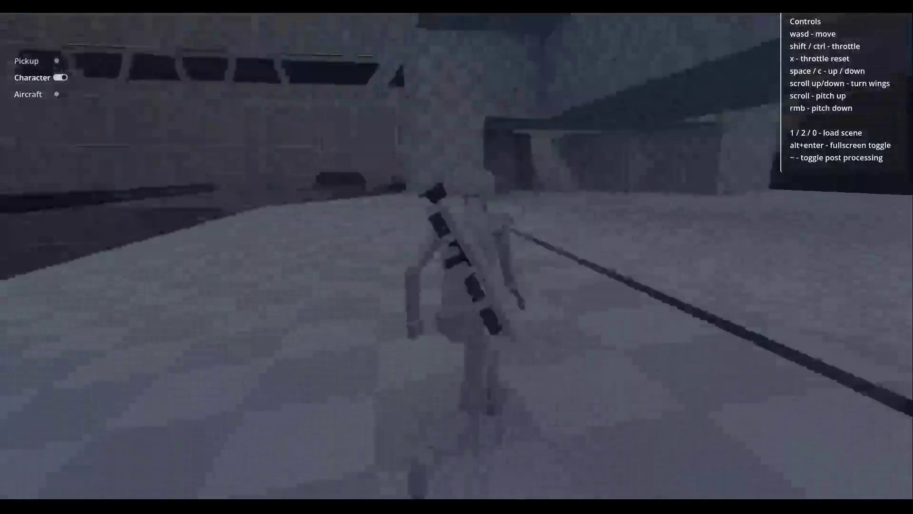
key(alt+Tab)
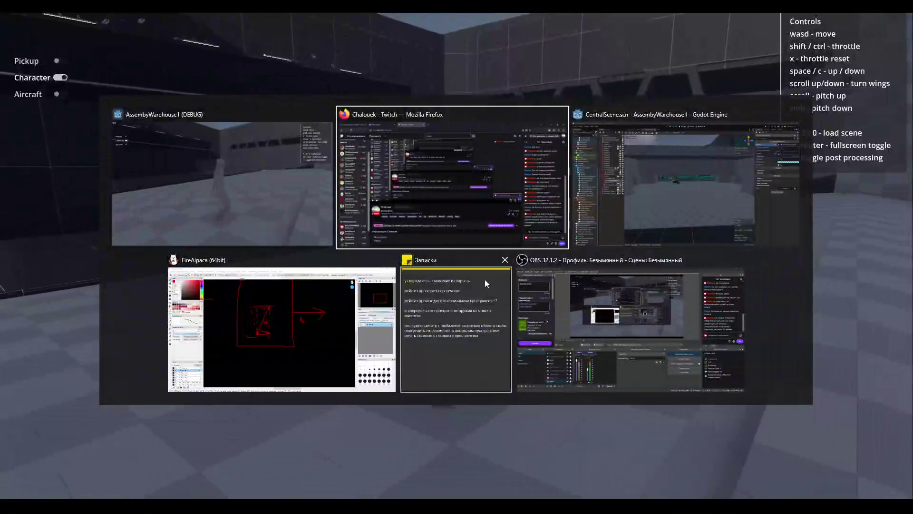
Post a chat message that another problem is no games having this kind of physics
text(e)
text(ё и прб)
text(лема в том что игр с так)
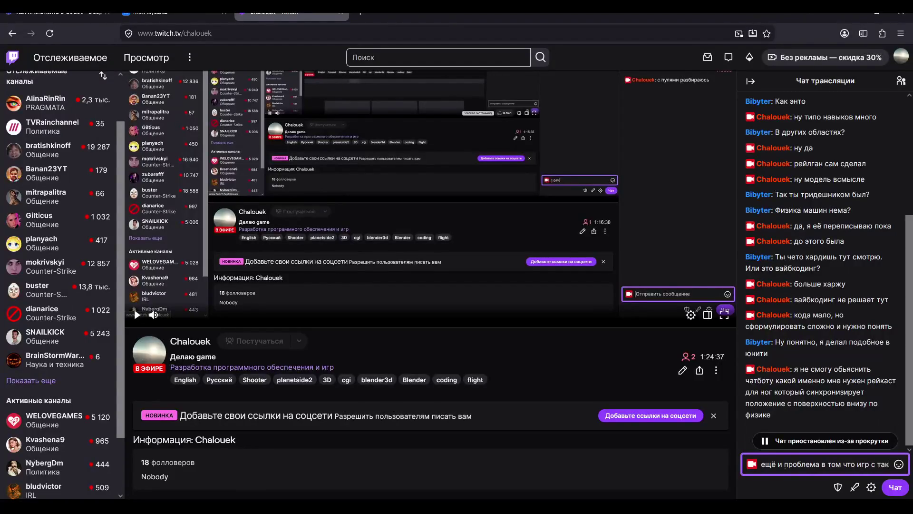
text(ой физикой нет туп)
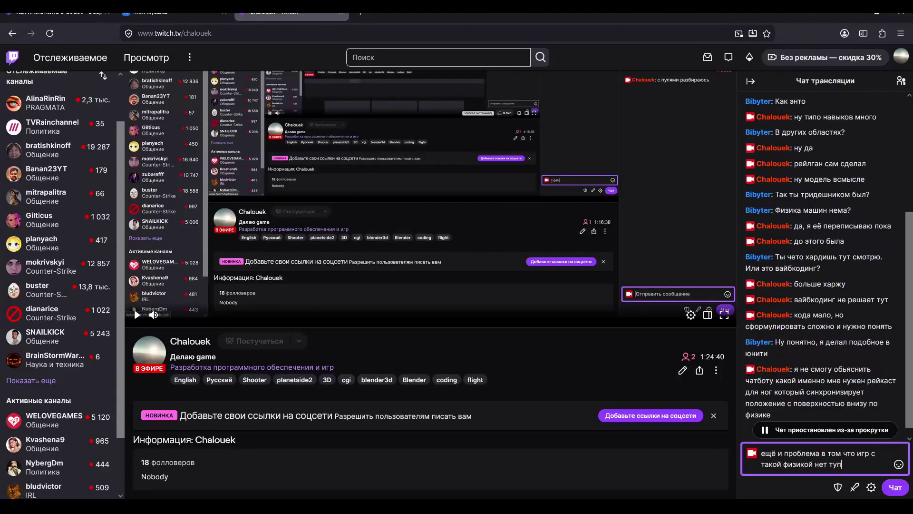
key(Return)
Run the gun-carrying character around the platform to the checkered rooftop by the tower
key(alt+Tab)
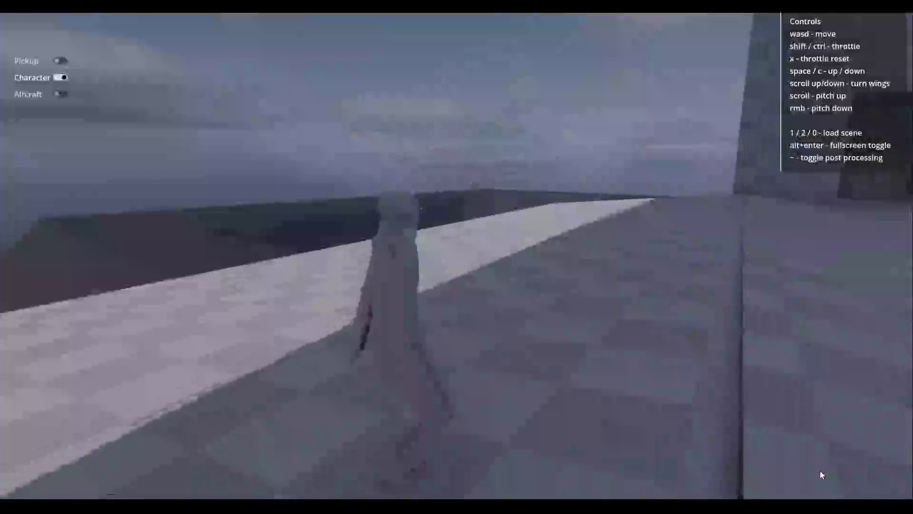
key(w)
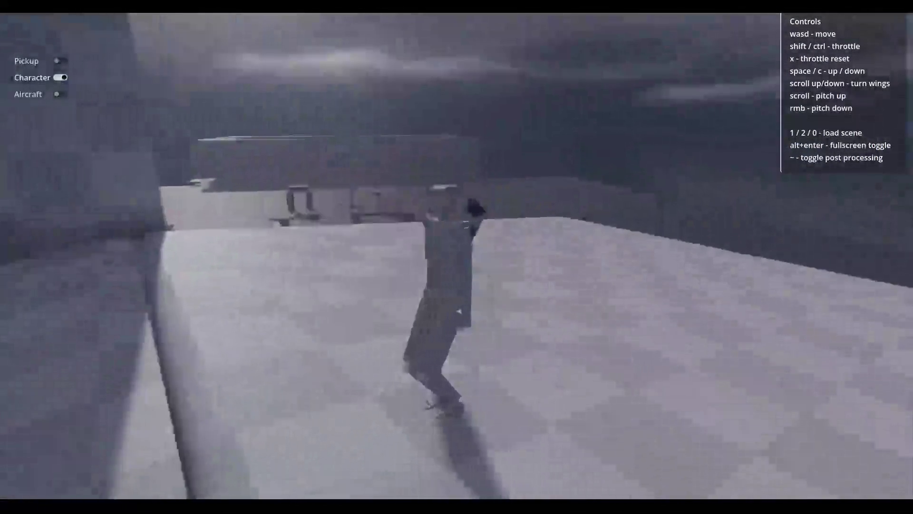
key(w)
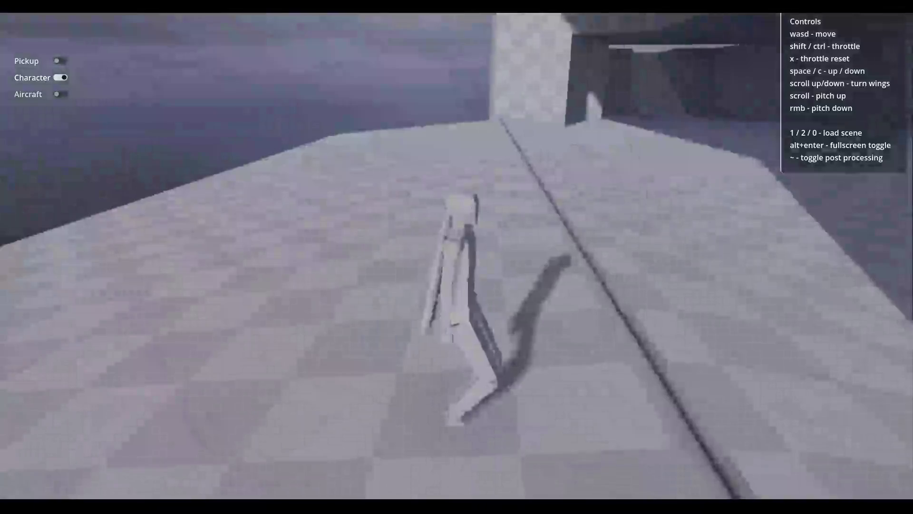
key(w)
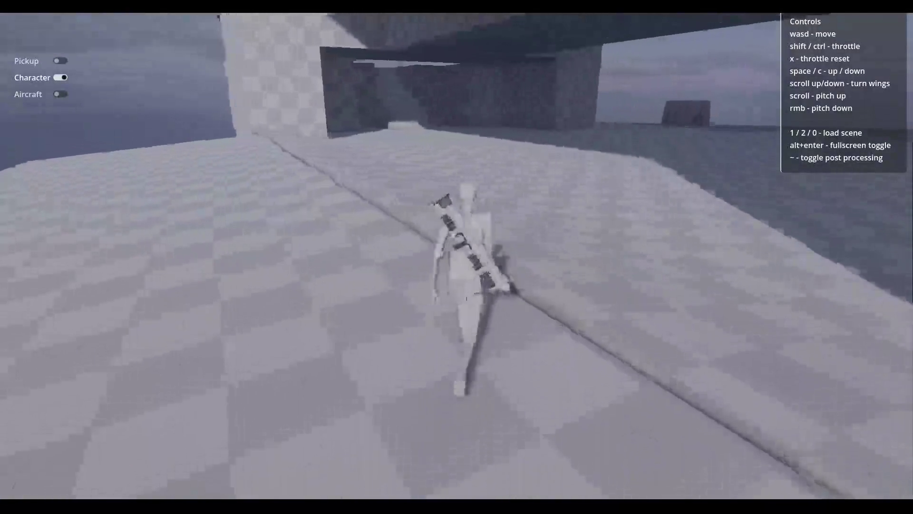
key(w)
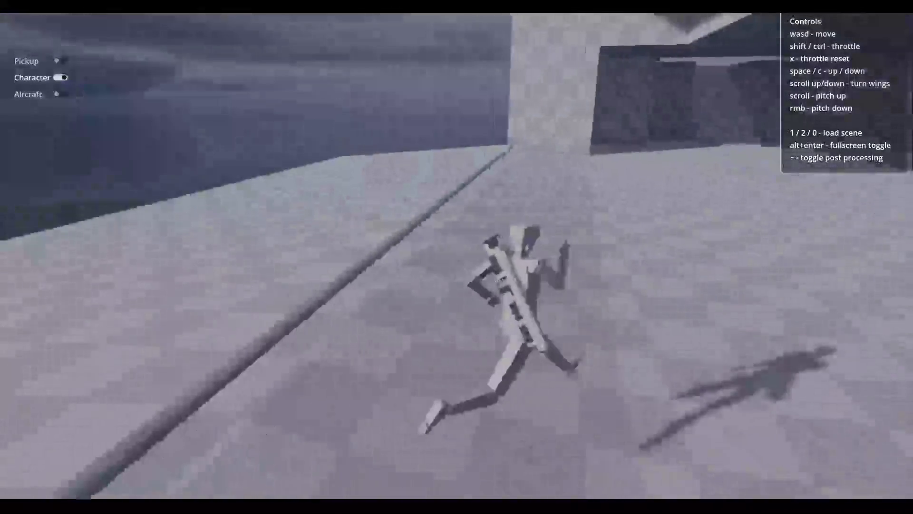
key(w)
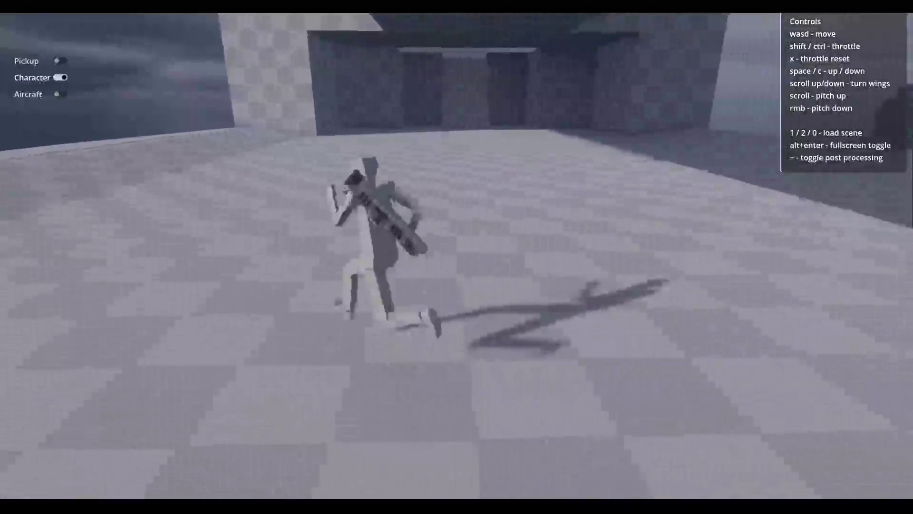
key(s)
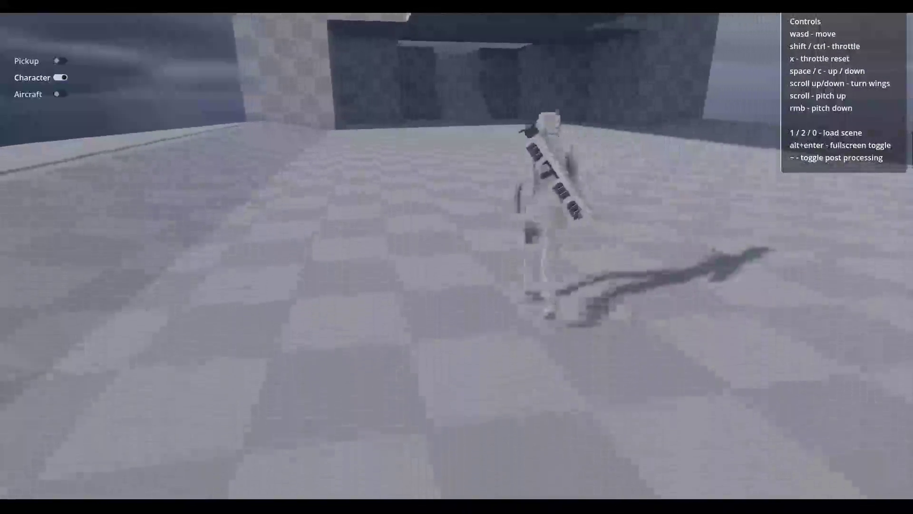
key(w)
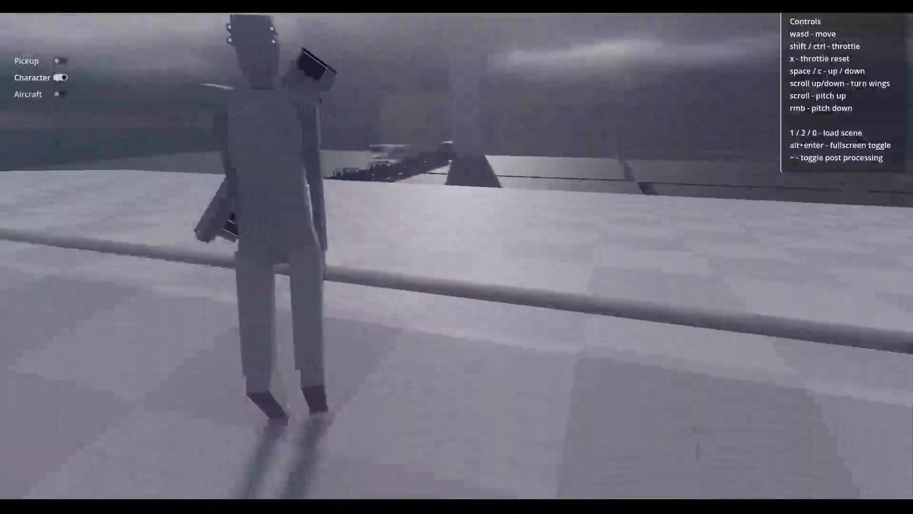
key(w)
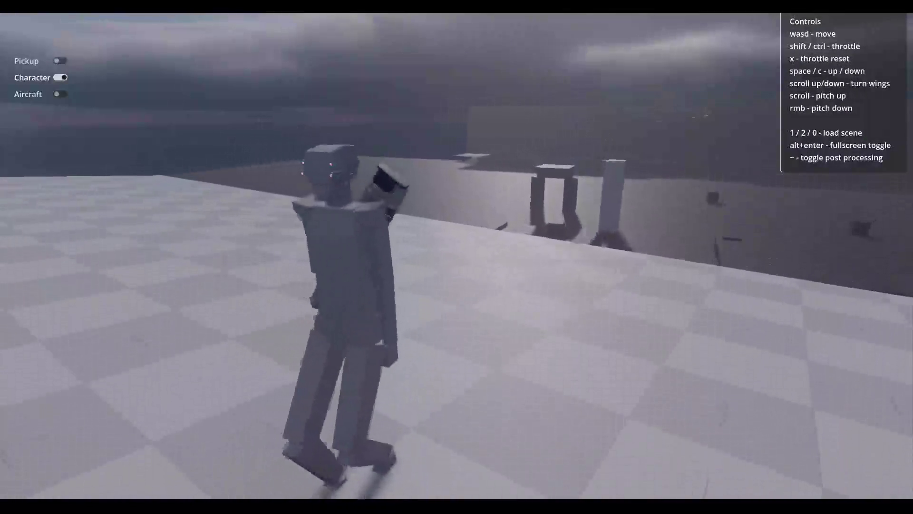
key(w)
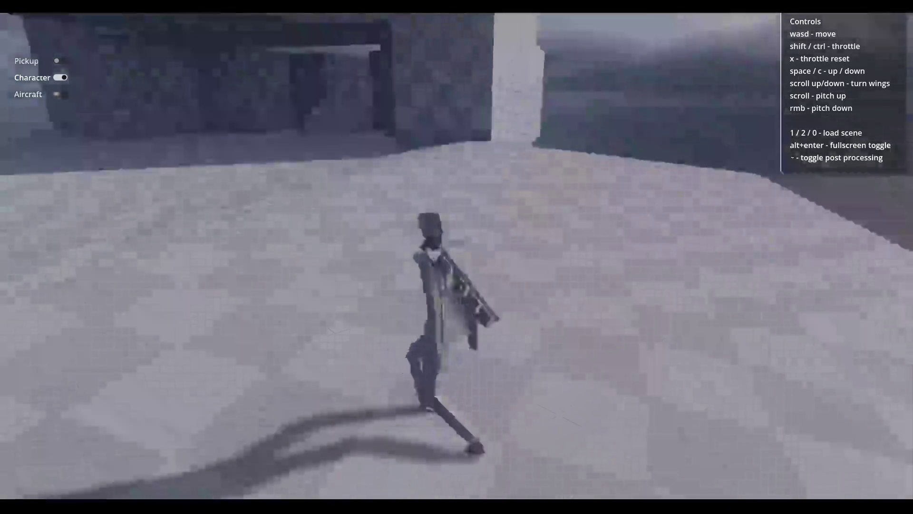
key(w)
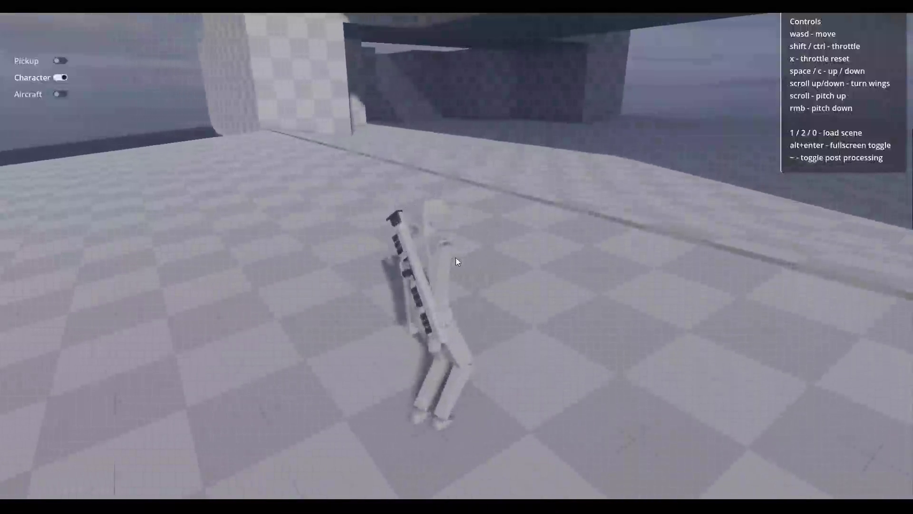
key(alt+Tab)
key(alt+Tab)
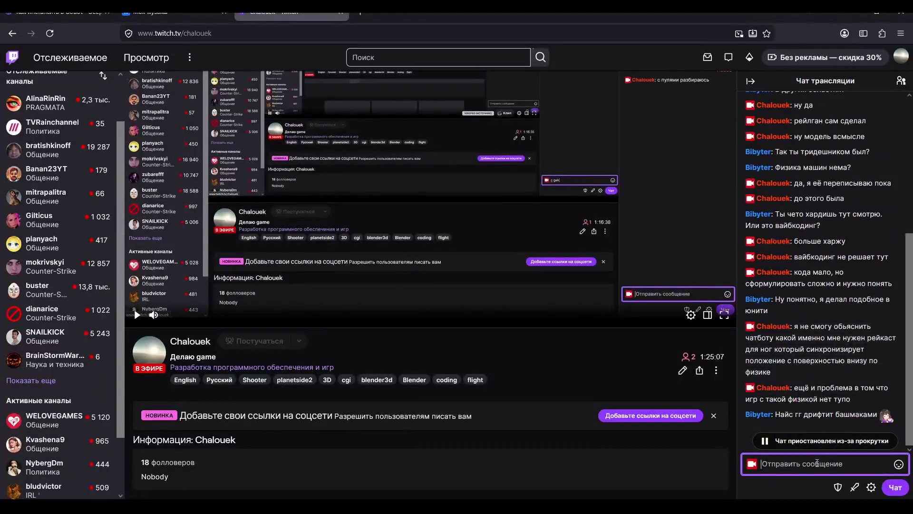
Post replies 'в целом', 'конкретно с такой нет' and one about simplified or simulator physics
text(да, именно за этим и делал)
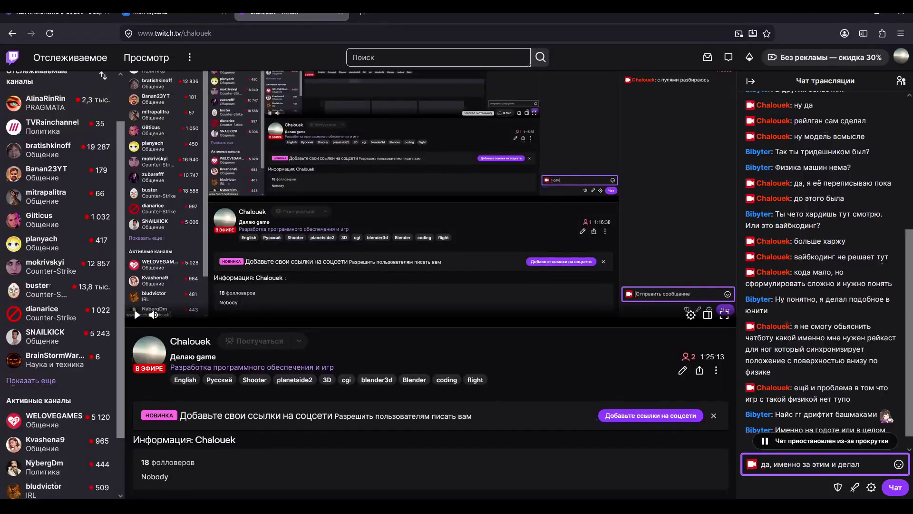
key(BackSpace)
key(BackSpace)
key(BackSpace)
text(в целом)
key(Return)
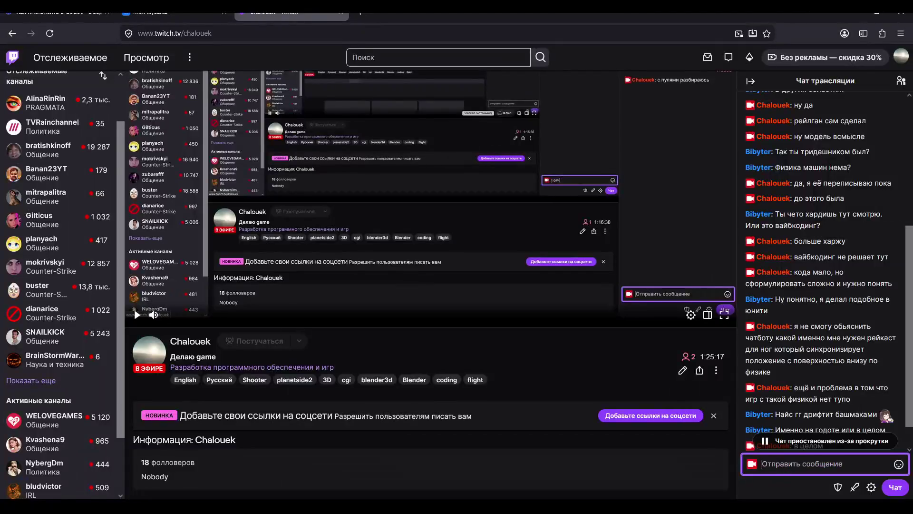
scroll(767, 345, down, 1)
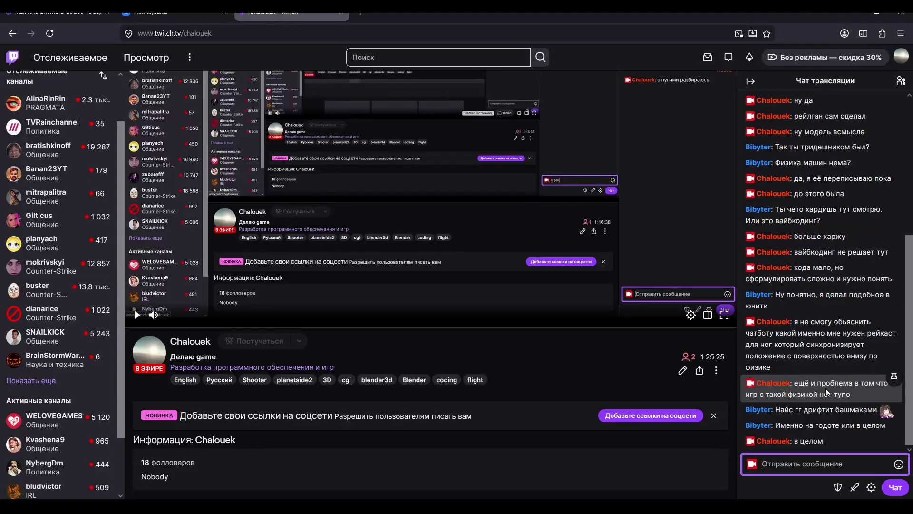
text(конк)
text(но)
text(нет)
key(Return)
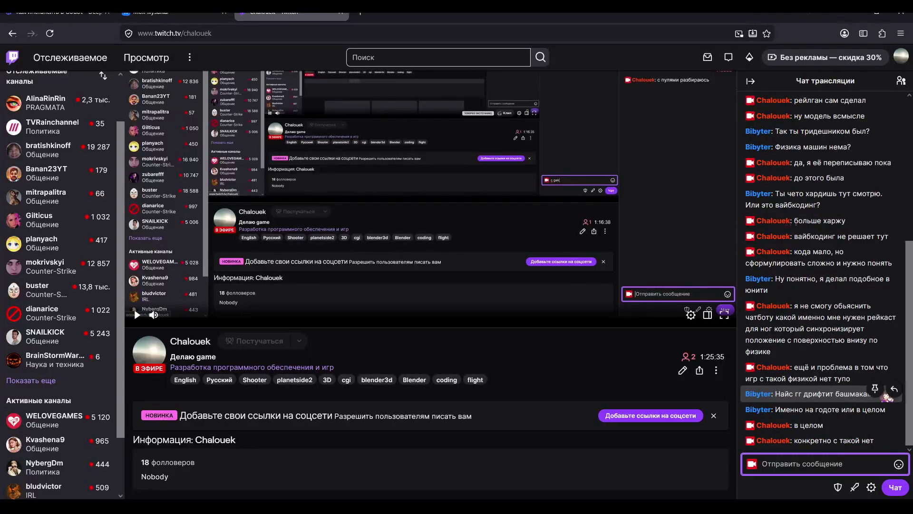
text(в)
text(е )
text(рощено )
text(либо симул)
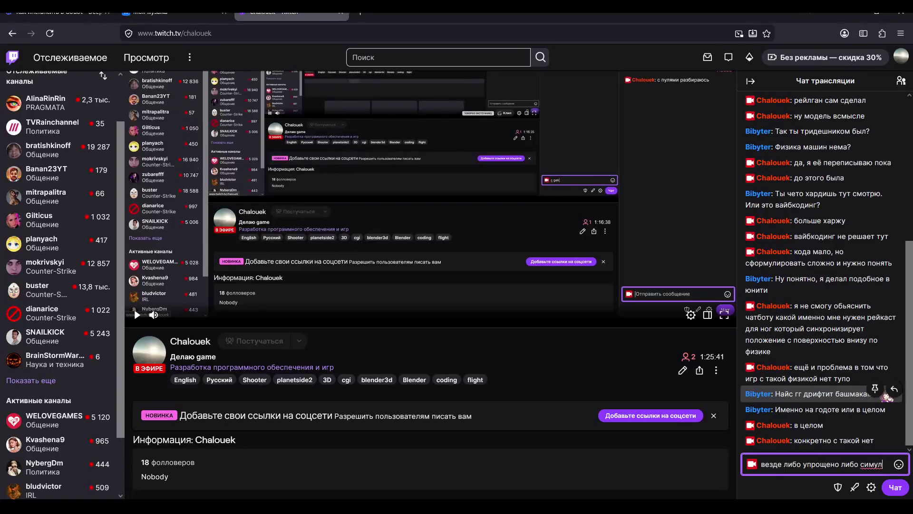
text(ор)
key(Return)
Post messages that no game fully syncs movement on platforms, citing GTA, shooters 'и т.д.'
text(н)
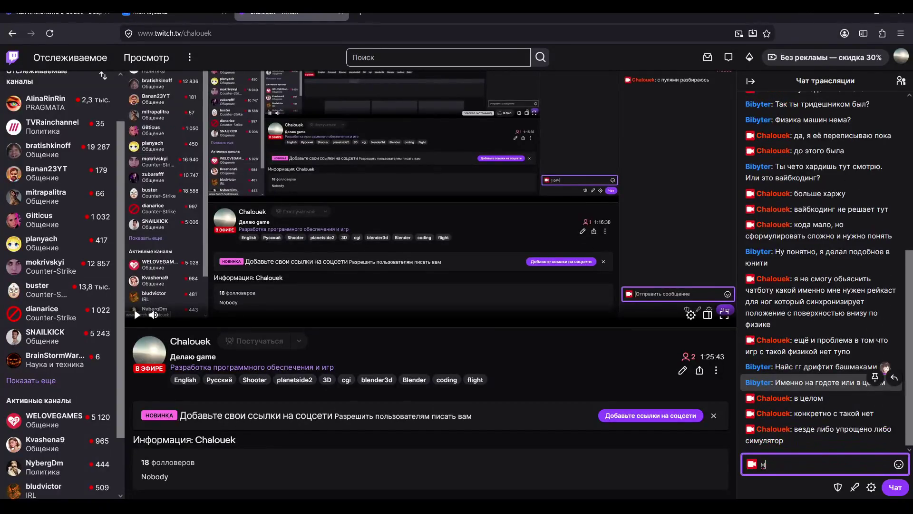
text(мул)
key(BackSpace)
key(BackSpace)
key(BackSpace)
key(BackSpace)
key(BackSpace)
key(BackSpace)
text(д)
key(BackSpace)
key(BackSpace)
key(BackSpace)
text(полная)
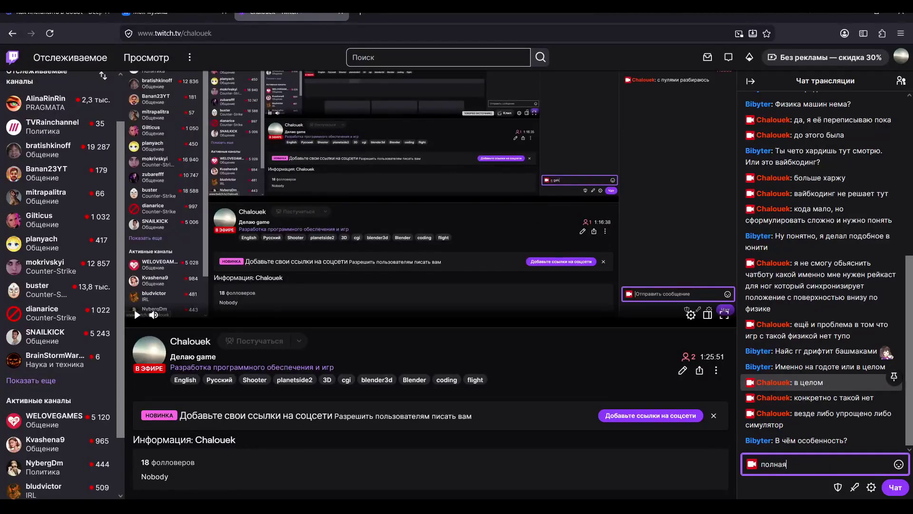
text(нхронизаци)
text(я п)
key(BackSpace)
text(щения по плат)
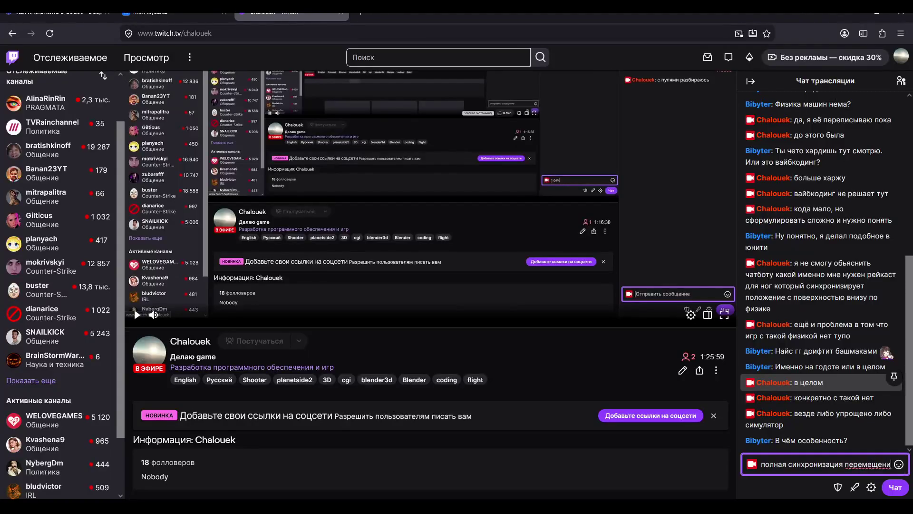
text(формам)
key(Return)
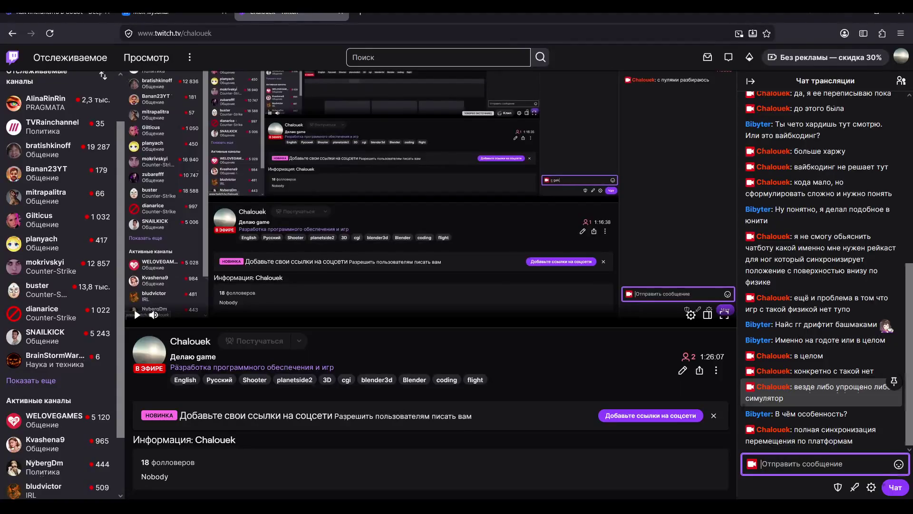
text(в гта перс пада)
text(, в каких)
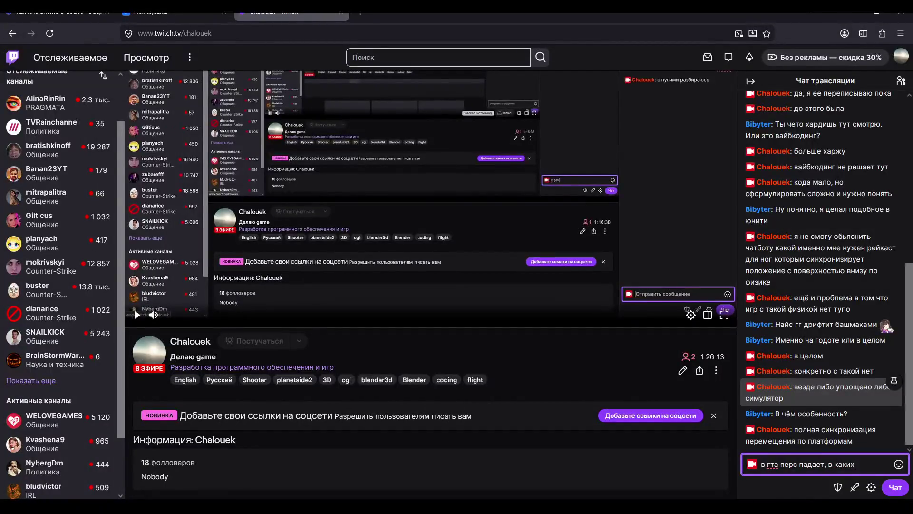
text(терах )
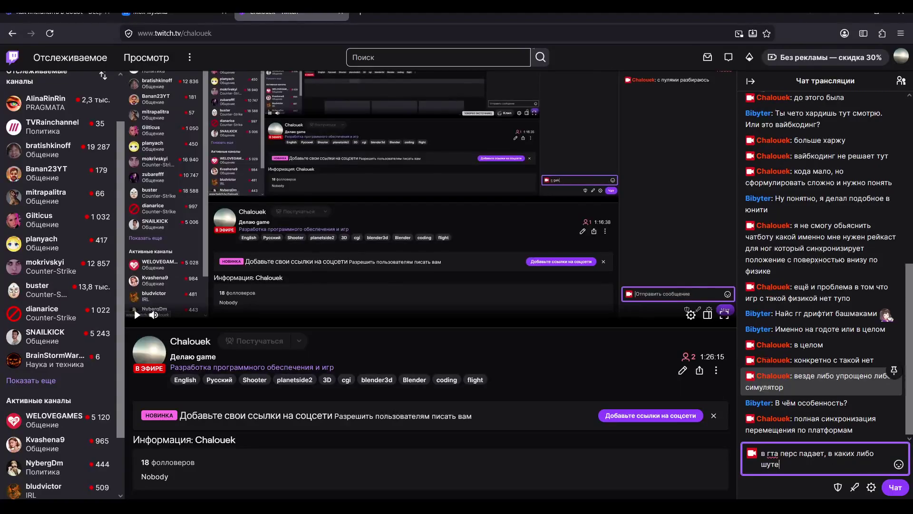
text(гда )
text(атик)
key(Return)
text(и т.д)
key(Return)
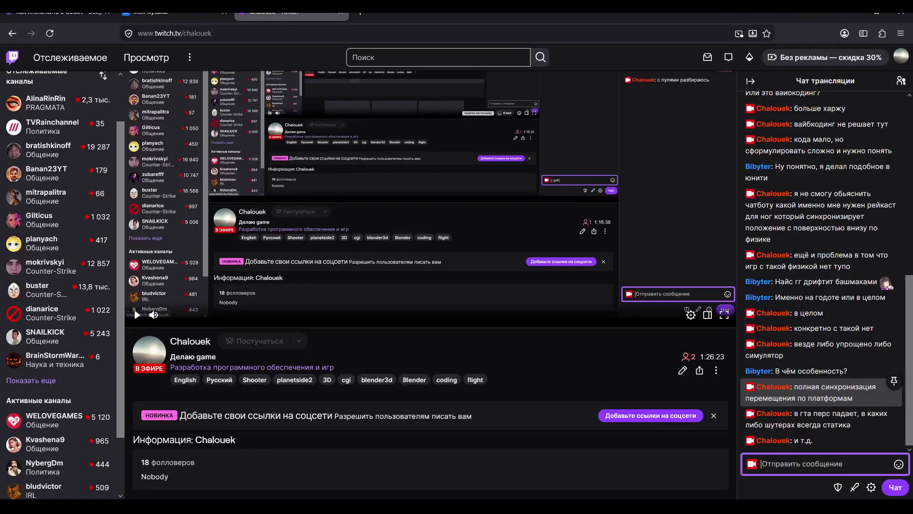
Post a message about jumping into a moving pickup without physics bugs
text(ни)
key(BackSpace)
text(нел)
text(ну)
text(ижущийся пикамп)
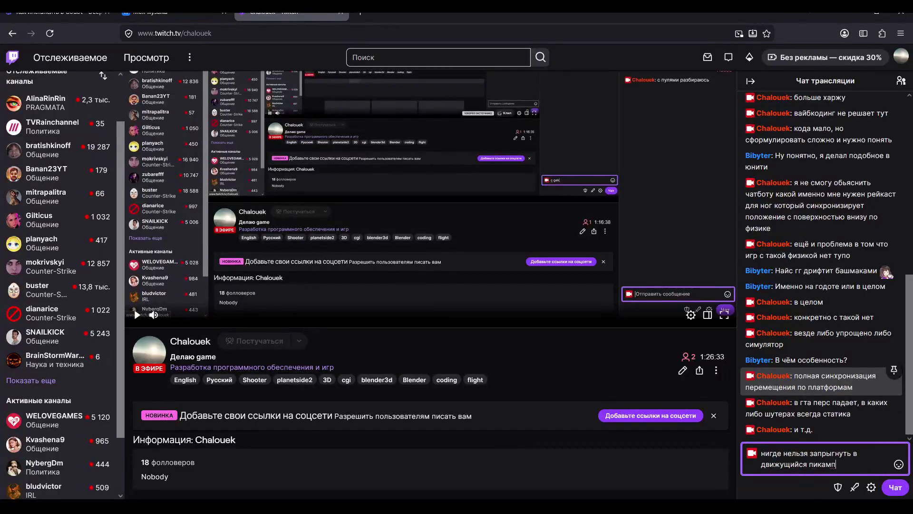
key(BackSpace)
key(BackSpace)
key(BackSpace)
text(п и так ех)
text(ать)
text(без багов с)
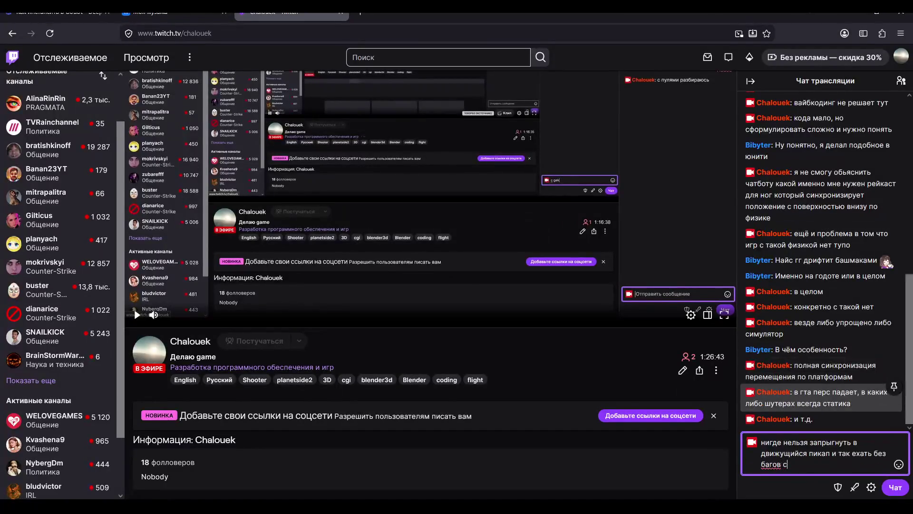
text(зи)
text(ки)
key(Return)
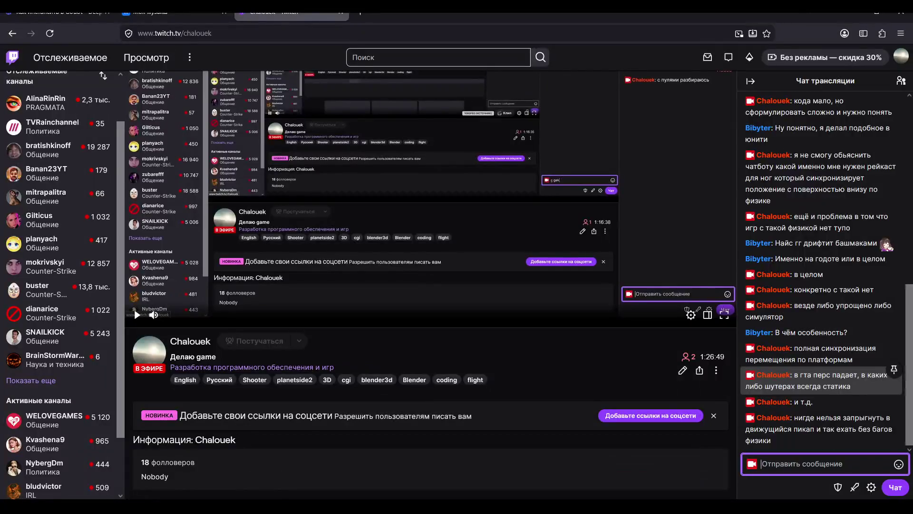
key(alt+Tab)
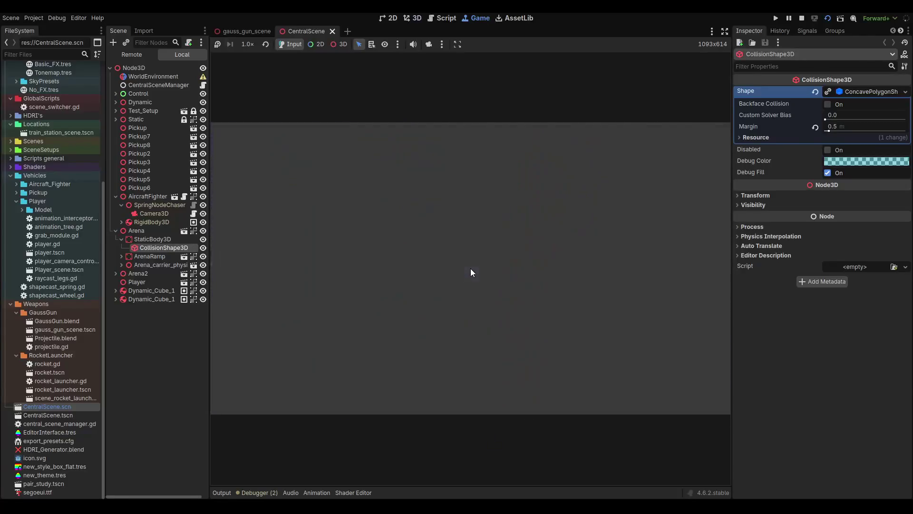
Launch Godot_v4.6.2-stable_win64.exe from the Godot Projects > assembly-warehouse-1 folder
key(alt+Tab)
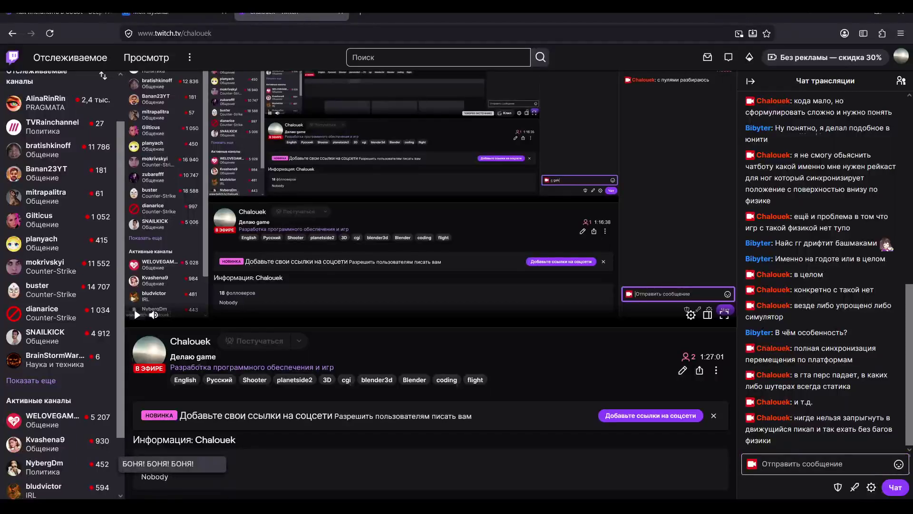
key(super+e)
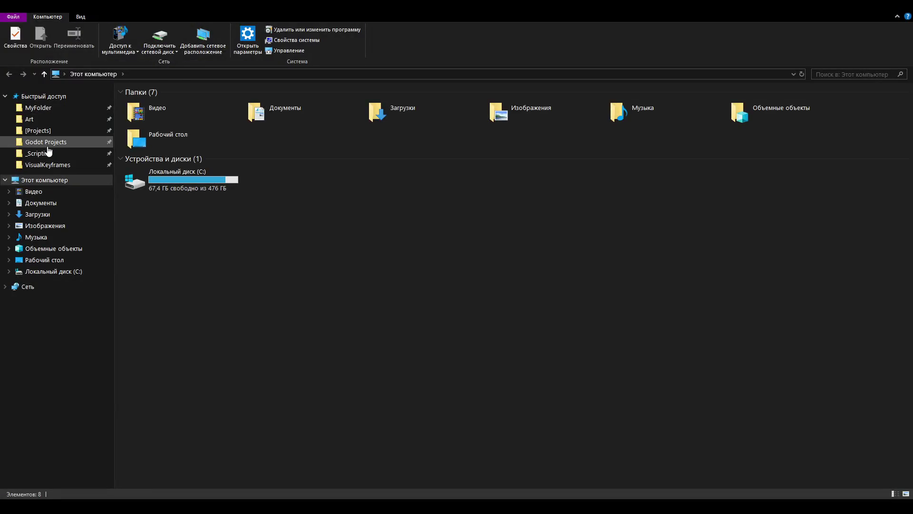
click(47, 146)
double_click(192, 105)
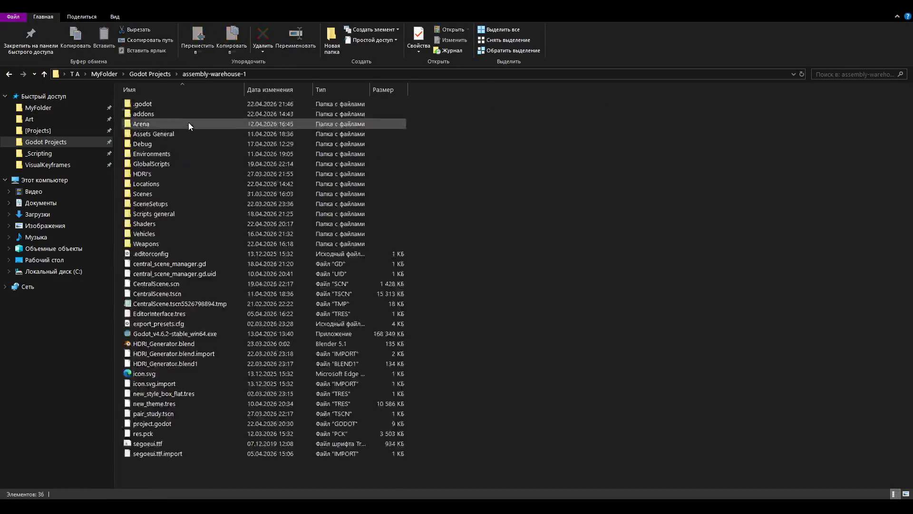
double_click(165, 333)
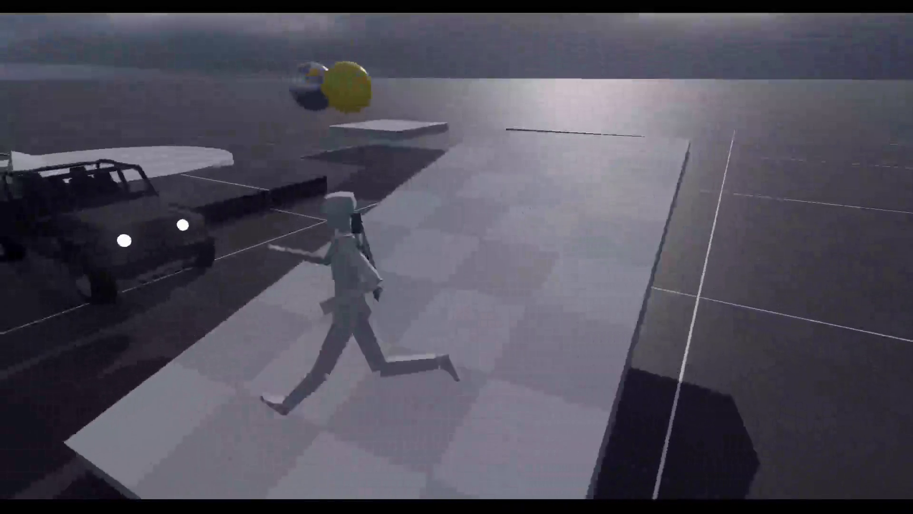
key(alt+Tab)
key(alt+Tab)
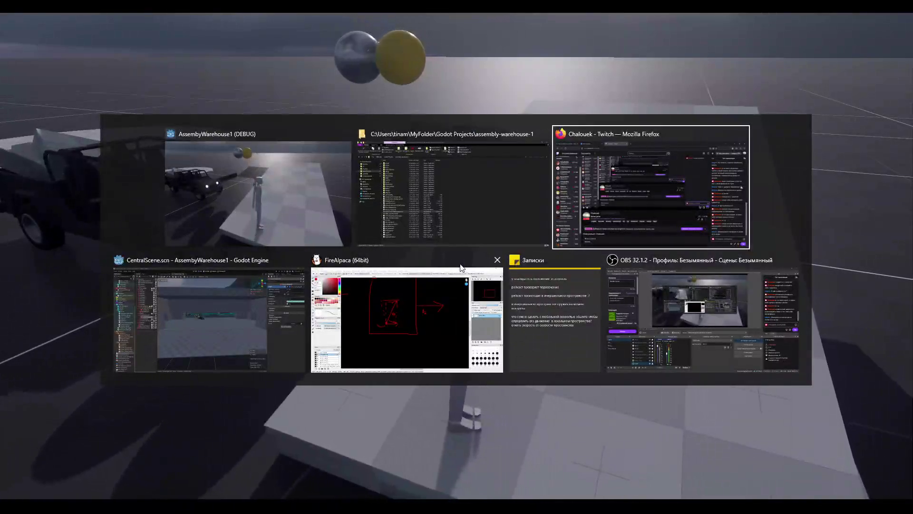
Post 'ну кстати да' and that everything recalled dates from the 2000s and 2010ых
text(нук)
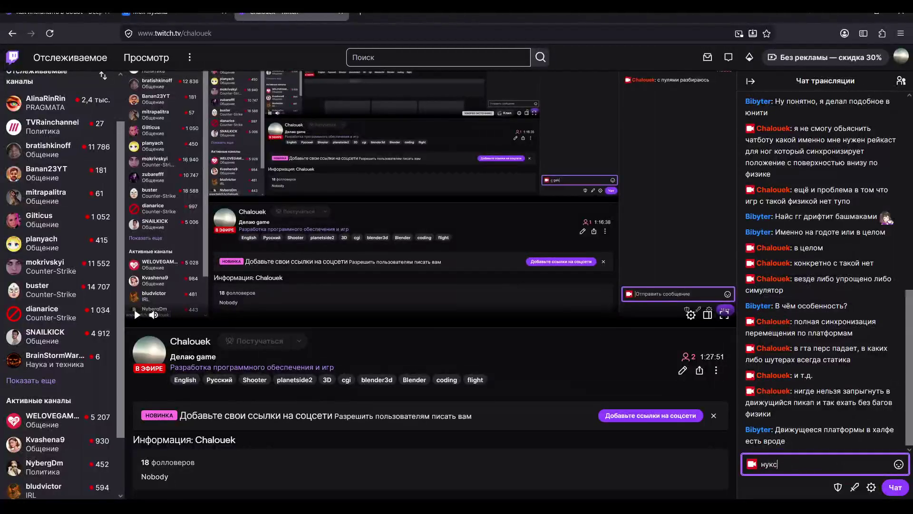
key(BackSpace)
text(кстати да)
key(Return)
text(всё что я п)
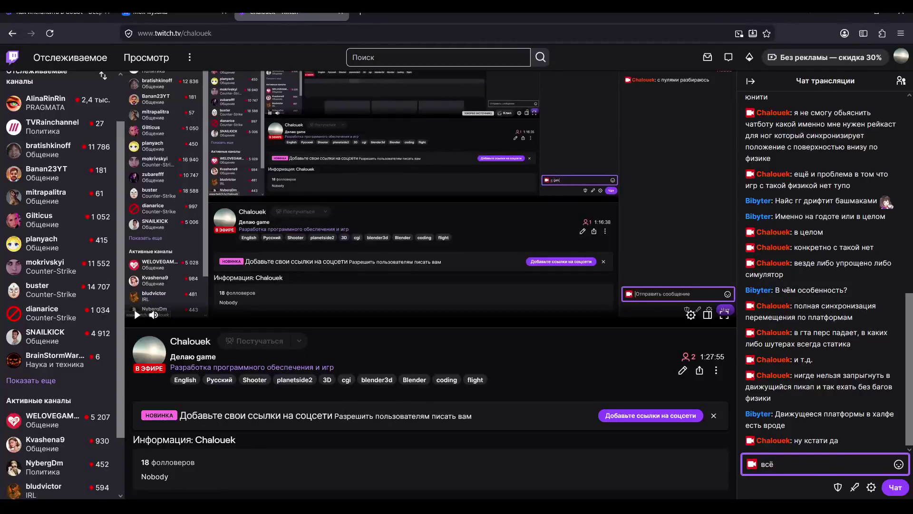
text(рипоминаю из 2000)
text(ных)
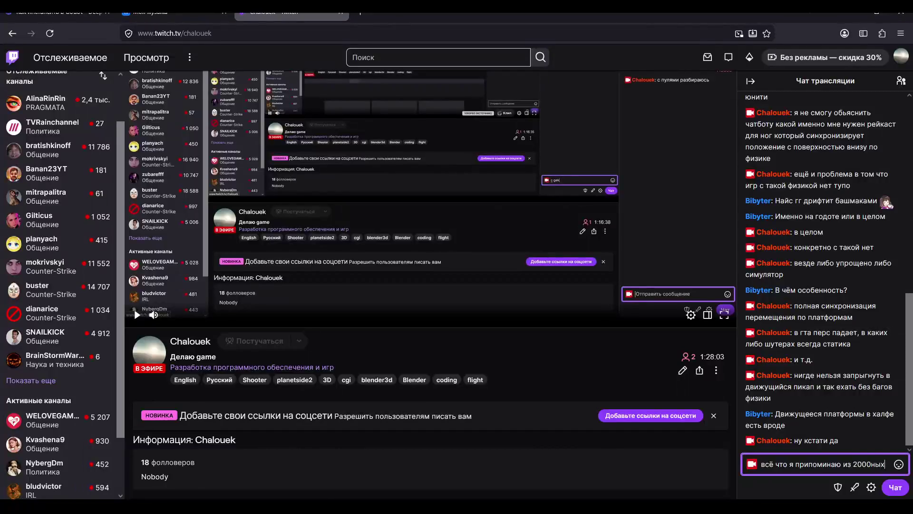
key(Return)
text(2010ых)
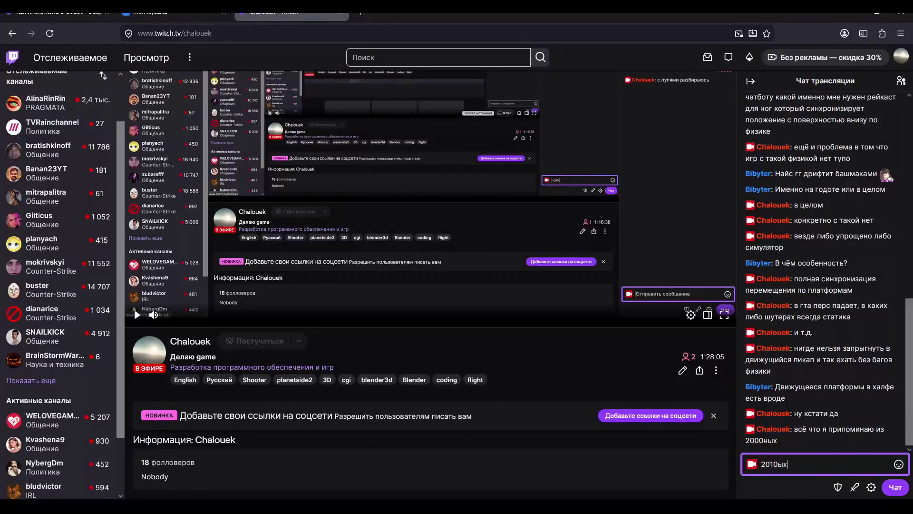
key(Return)
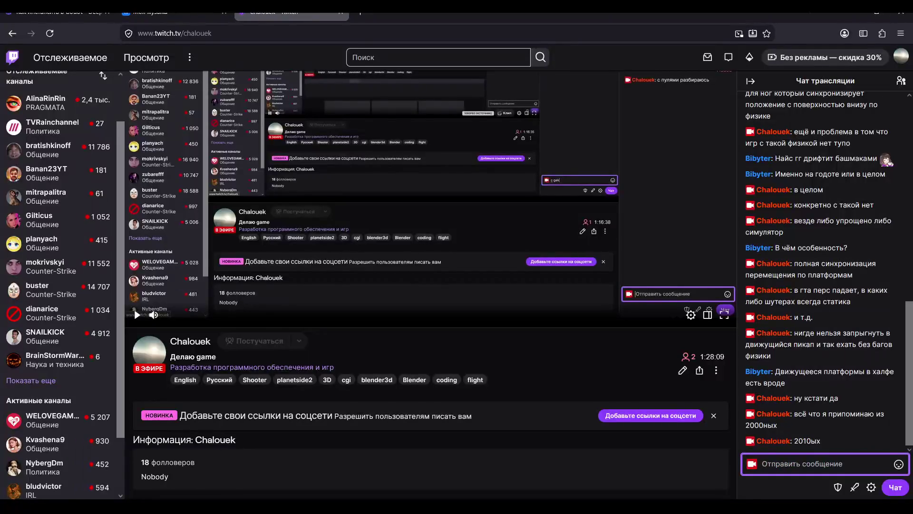
Post that the basics existed 'но не заюзанные по полной', then 'просто сложность'
text(там какие)
text(сновы этого )
text(были)
key(Return)
text(но не )
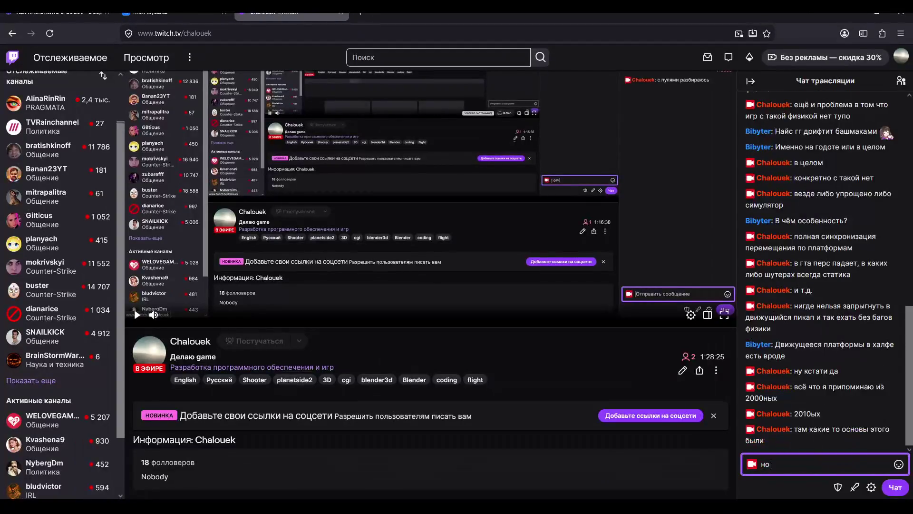
text(заюзанные по п)
text(олной)
key(Return)
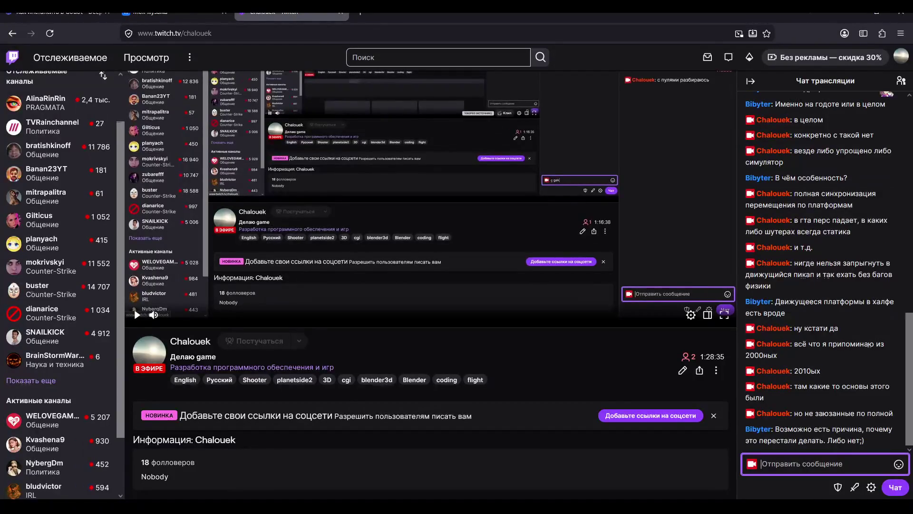
text(не)
text(росто сложнос)
text(ть)
key(Return)
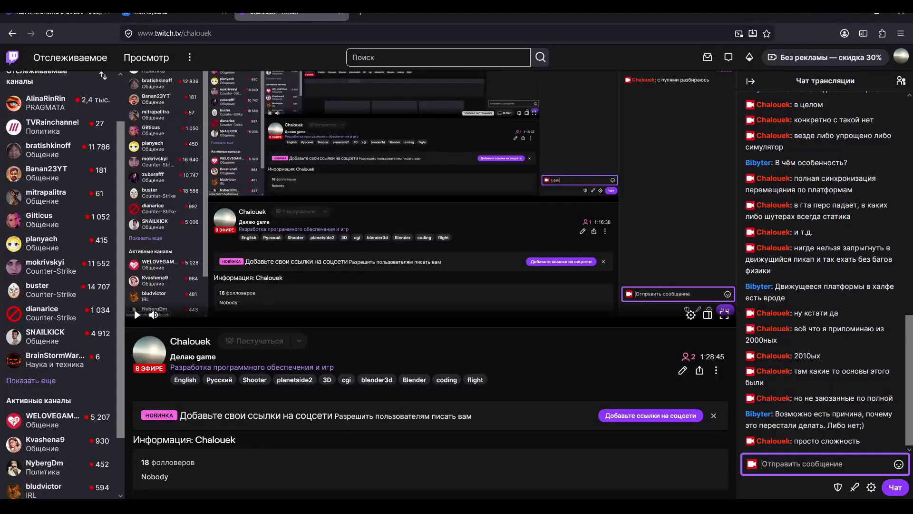
key(alt+Tab)
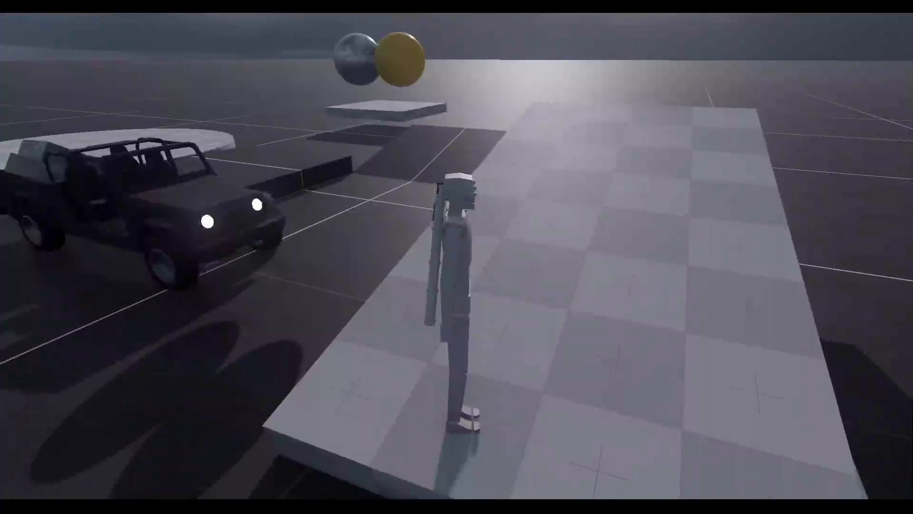
key(alt+Tab)
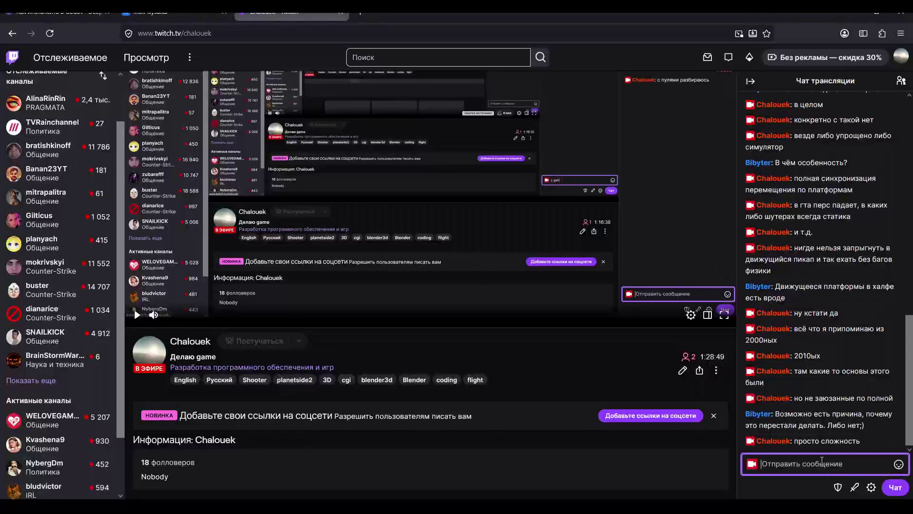
Post a message that engines stagnated, whereas each game once got dedicated engine work
text(я)
key(BackSpace)
text(я думаю дело в том что д)
text(вижки окуклились, )
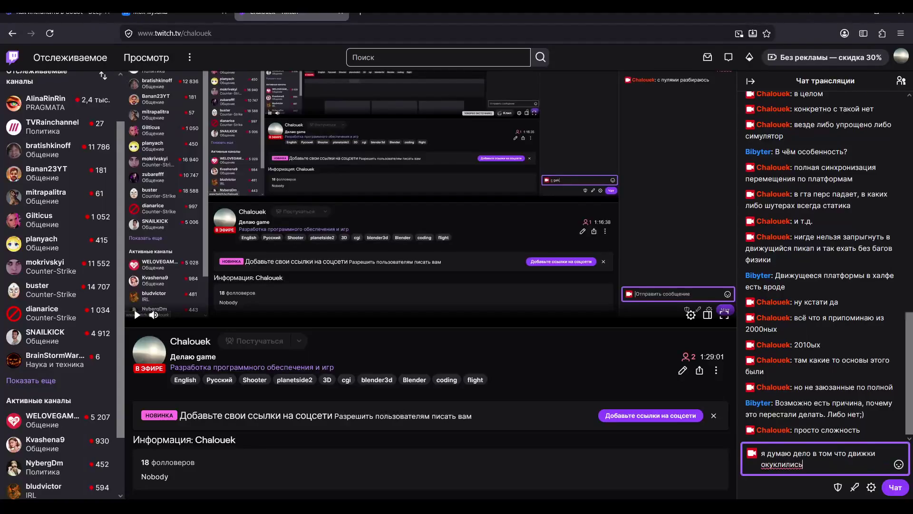
text(а раньше над каждой игрой садили работать физиков и)
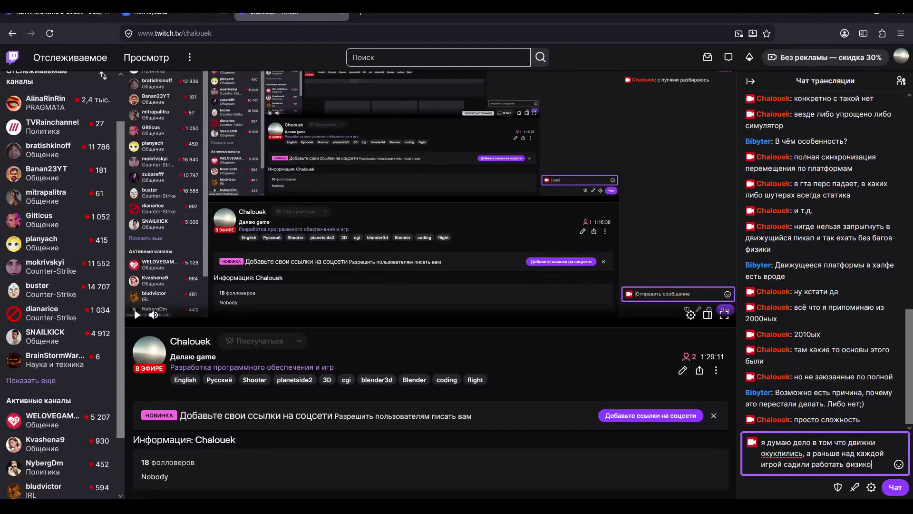
text( пилить движк)
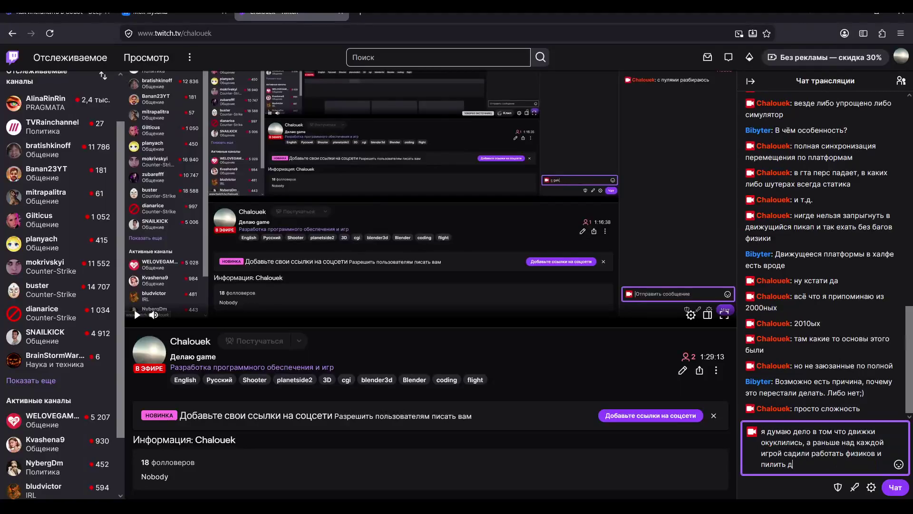
key(BackSpace)
text(ок н)
text(к нужно)
key(Return)
Post that 2010s games used static scenes, so moving-platform physics was never needed
text(потом с 10 по 20 ф)
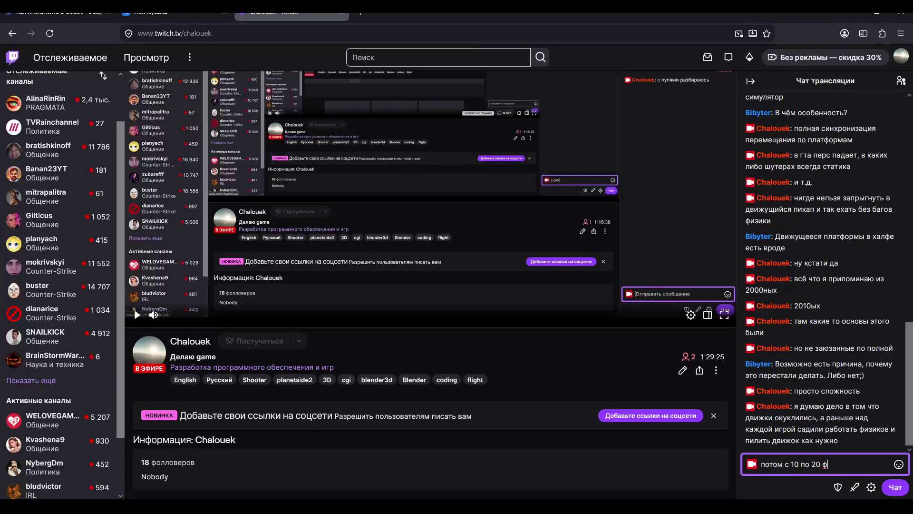
key(BackSpace)
text(ходили )
text(о множест)
text(в)
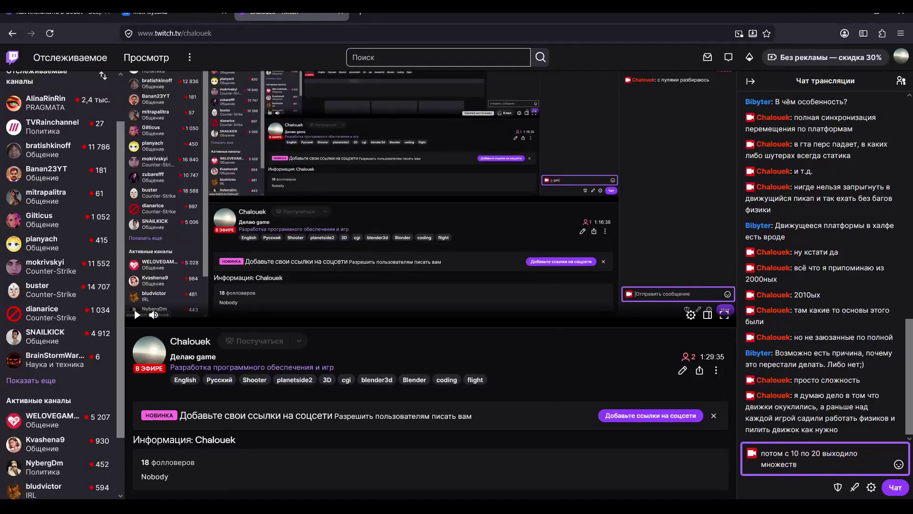
text(с ф)
text(изикой в рамках сцен,)
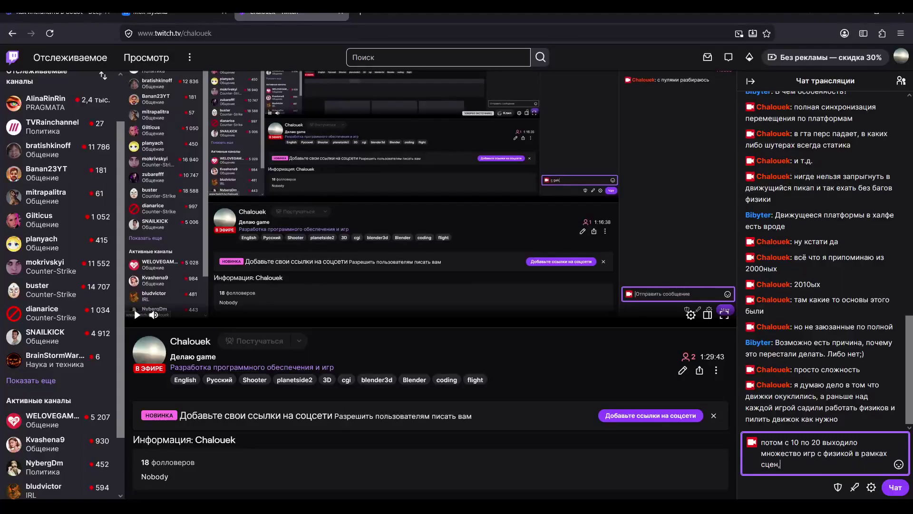
text(гдечего не )
text(двигается,)
text( гд)
text(е перс максимумчисто механи)
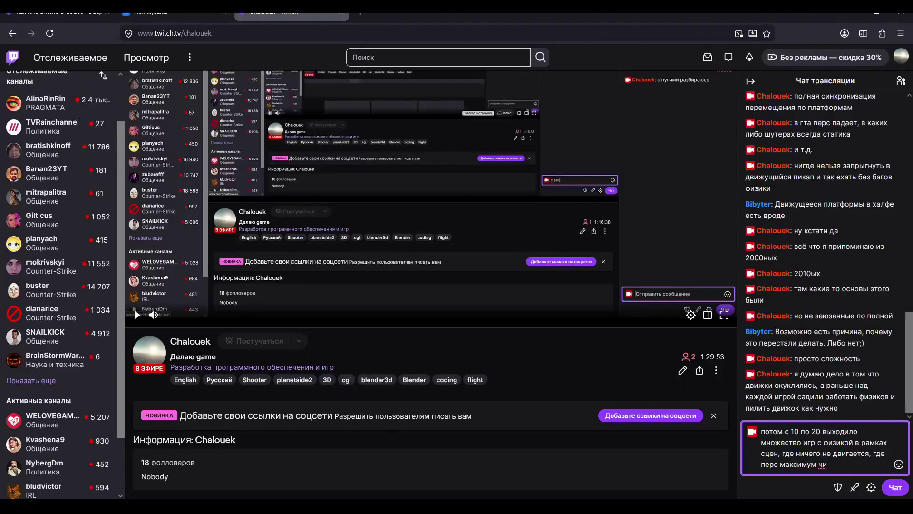
text(ски н)
key(BackSpace)
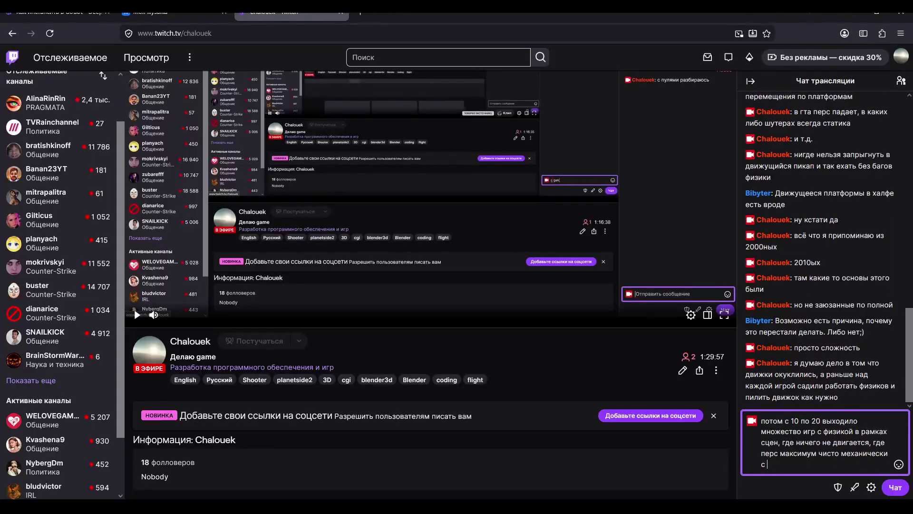
text(плат)
text(формое)
key(BackSpace)
text(й едет и бо)
text(льше необ)
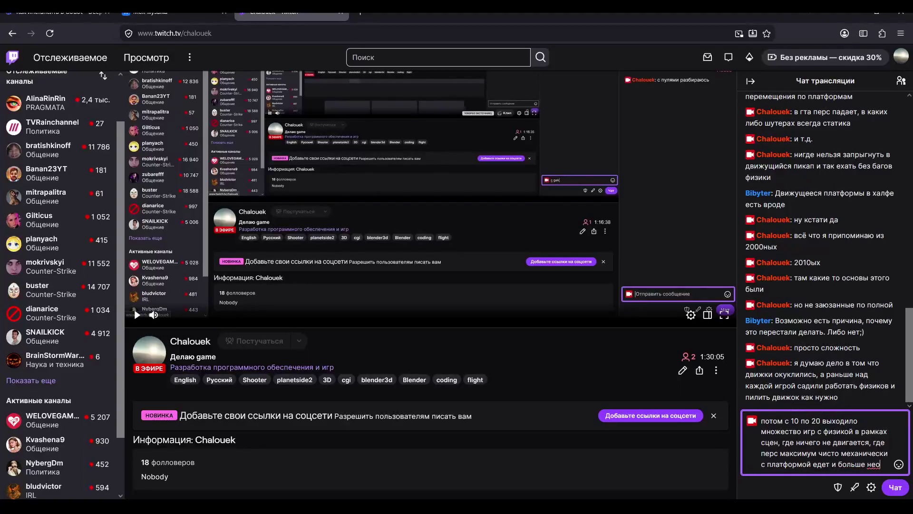
text(ходимости не)
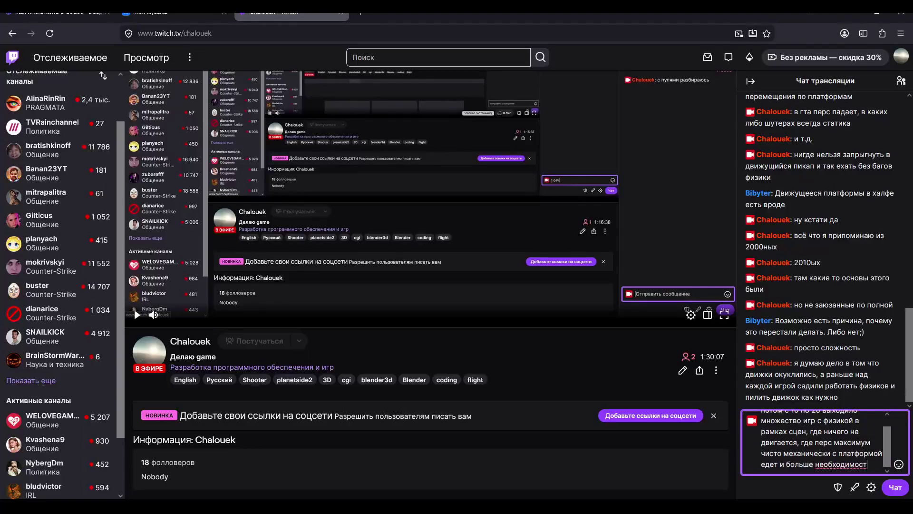
text( было)
key(Return)
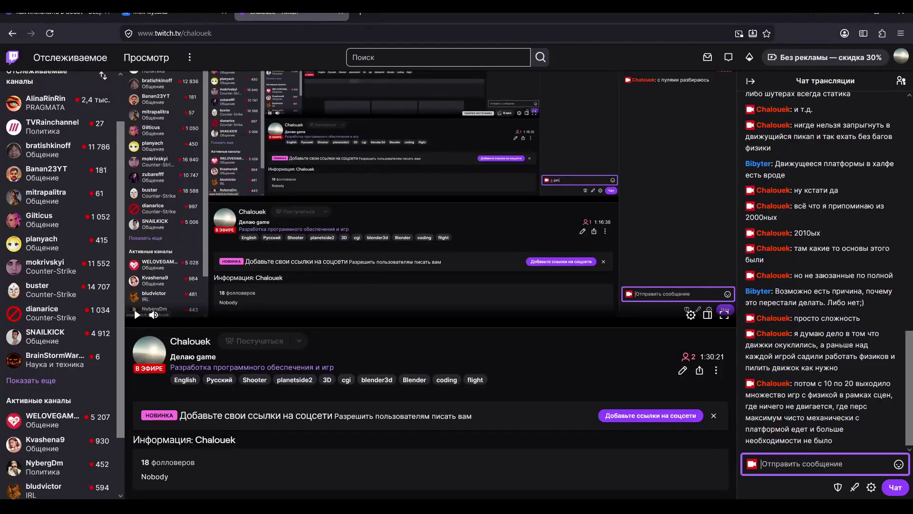
Post that ideas get cut to fit established engines and indie developers avoid technical details
text(и во)
text(т щас )
text(дв)
text(уже н)
key(BackSpace)
text(ни тех разрабов из д)
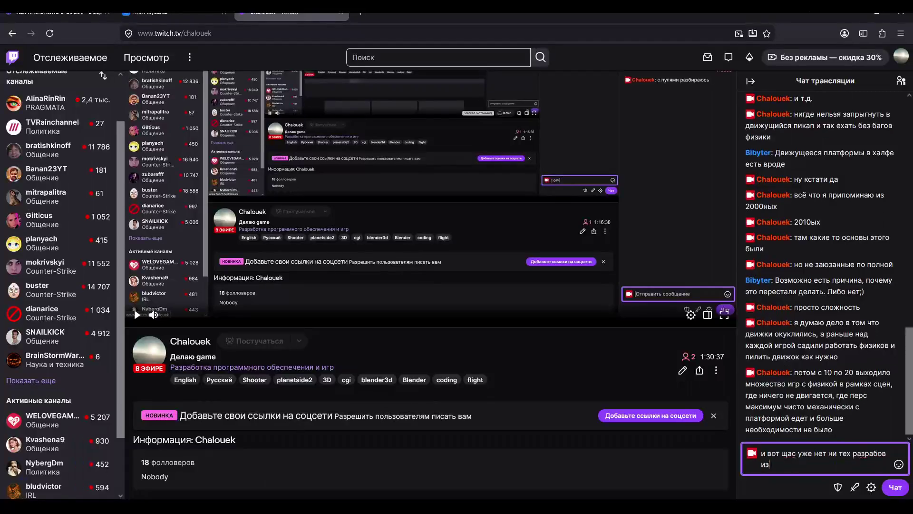
text(есятых, и)
text(деи урезают)
text(ся в пользу)
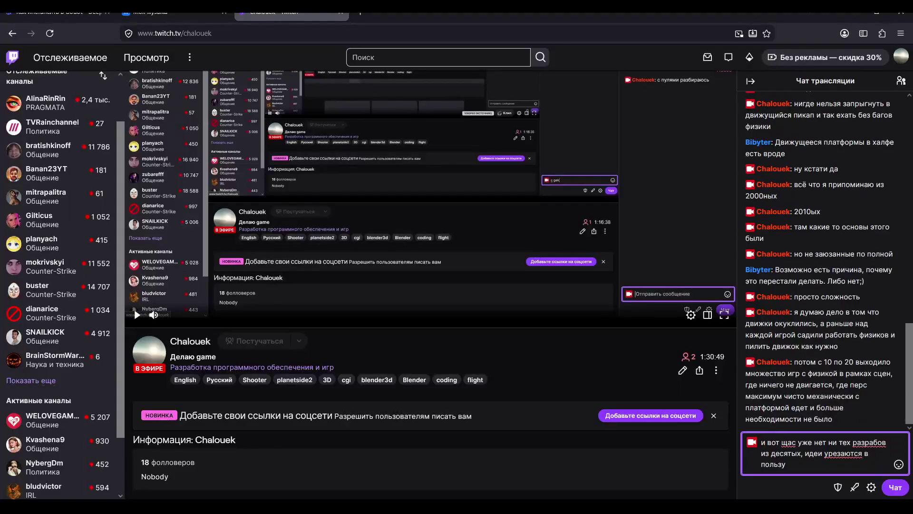
text( уже сфо)
key(BackSpace)
text(мированных )
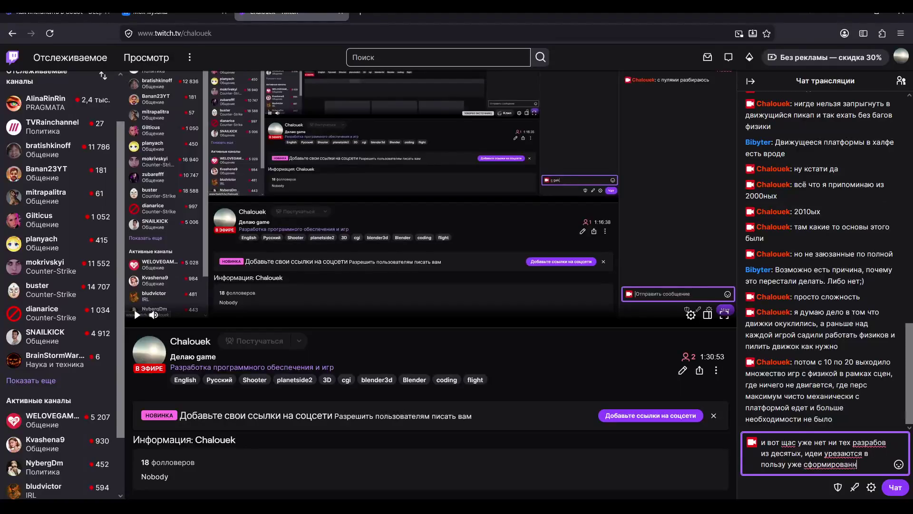
text(движко)
text(в и к)
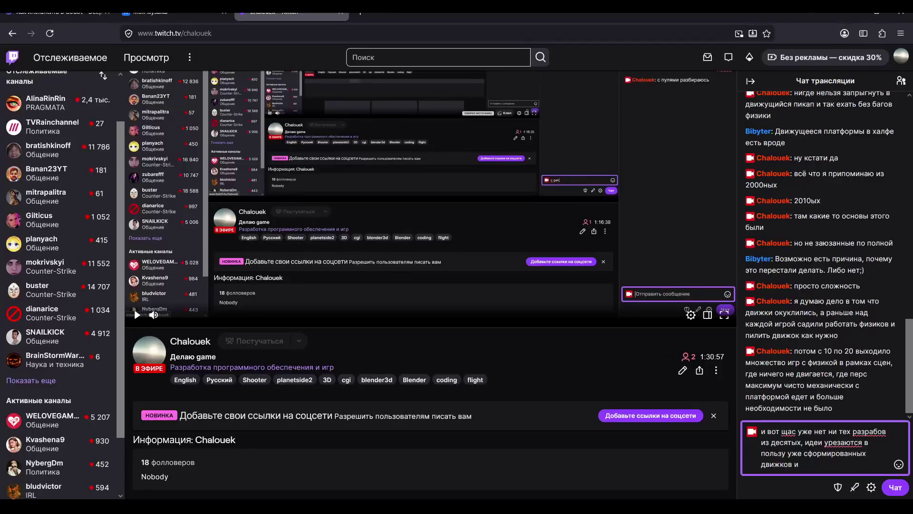
text(омпании ещ)
text(ё)
key(BackSpace)
key(BackSpace)
key(BackSpace)
text(и инди)
text( разрабы боят)
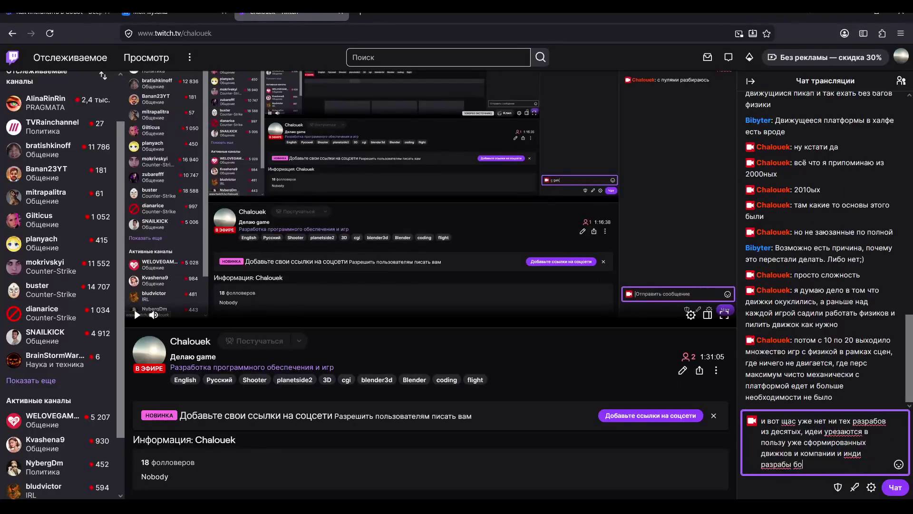
text(ся лезть в техно)
key(BackSpace)
key(BackSpace)
key(BackSpace)
text(детали)
key(Return)
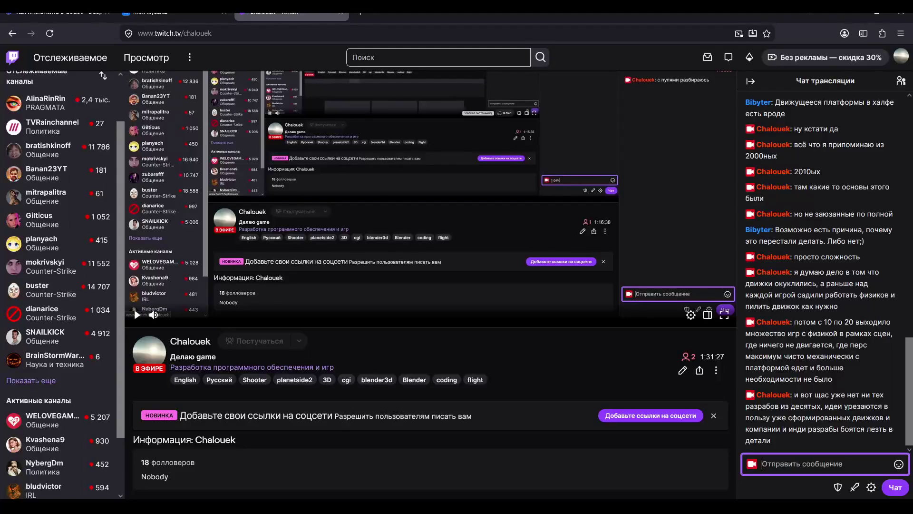
Send a Twitch chat reply saying contact pairs solved the problem and nothing glitches now
text(ц)
key(BackSpace)
text(н)
text(же)
key(BackSpace)
key(BackSpace)
text(по сут)
text(и уже)
text( эту пробле)
text(ма)
text( решил пон)
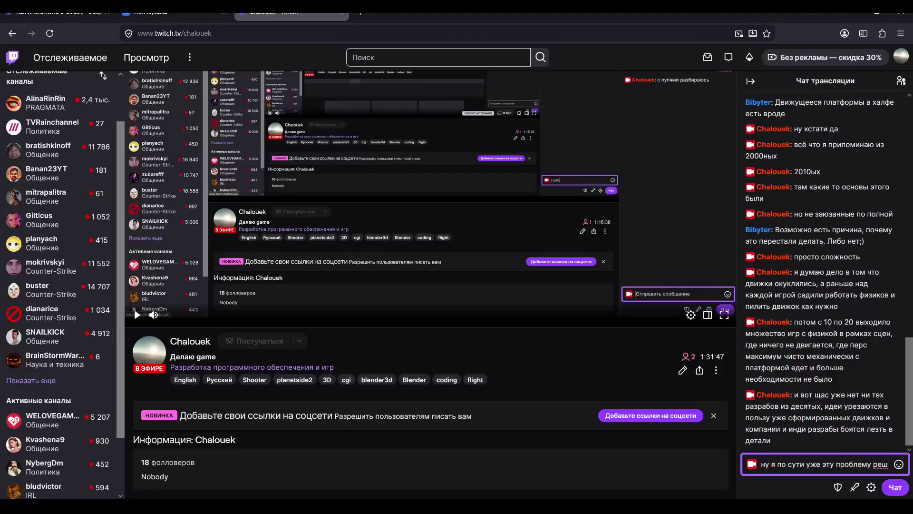
text(яв как раб)
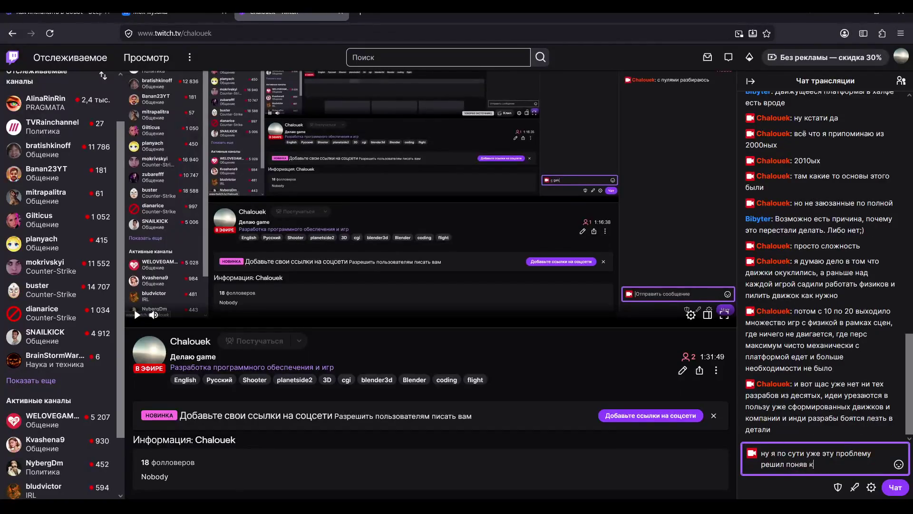
text(ают к)
key(BackSpace)
text(онт)
text(актные пары,)
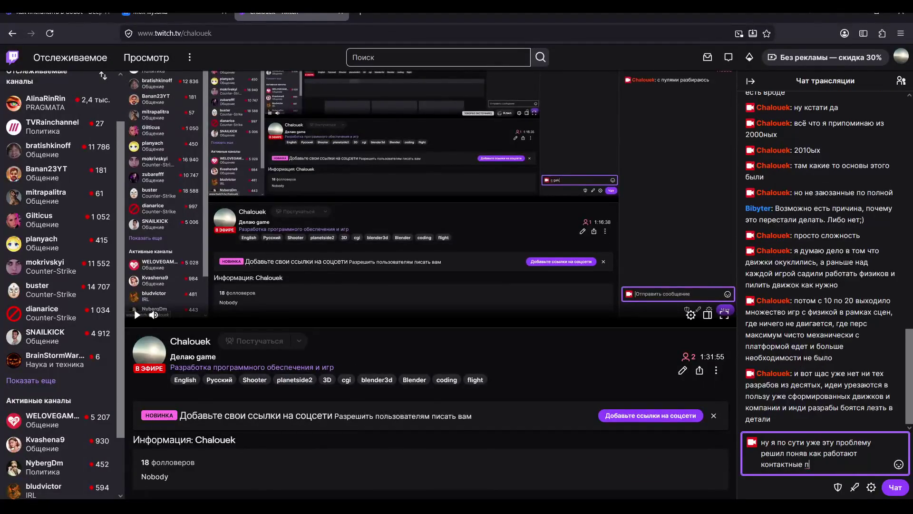
text( у меня нич)
text(ё)
key(BackSpace)
text(не багает)
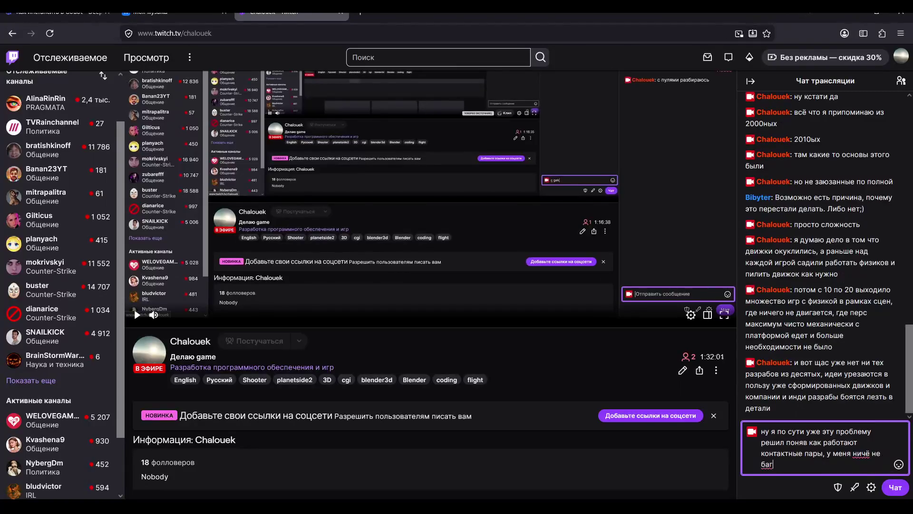
key(Return)
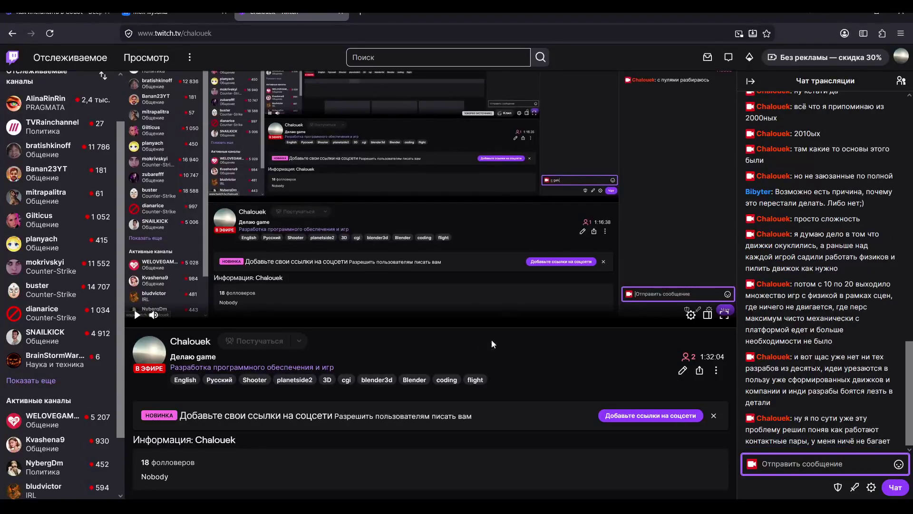
click(81, 495)
Play the AW_transportation0001 recording from the Видео folder in a maximized video player
click(50, 192)
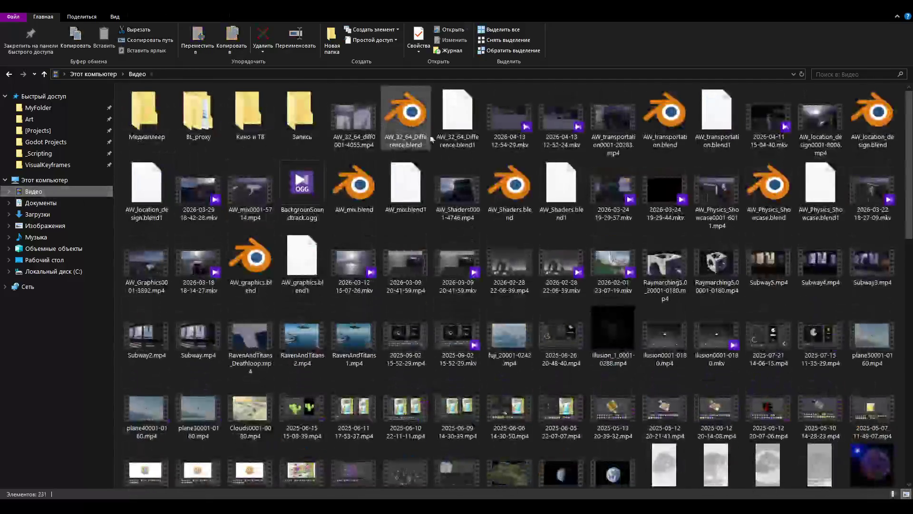
click(622, 134)
double_click(622, 133)
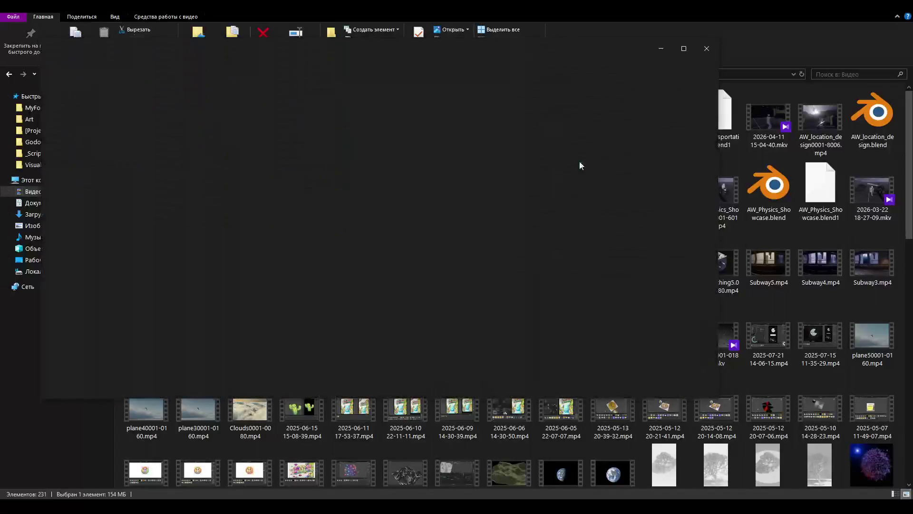
click(684, 48)
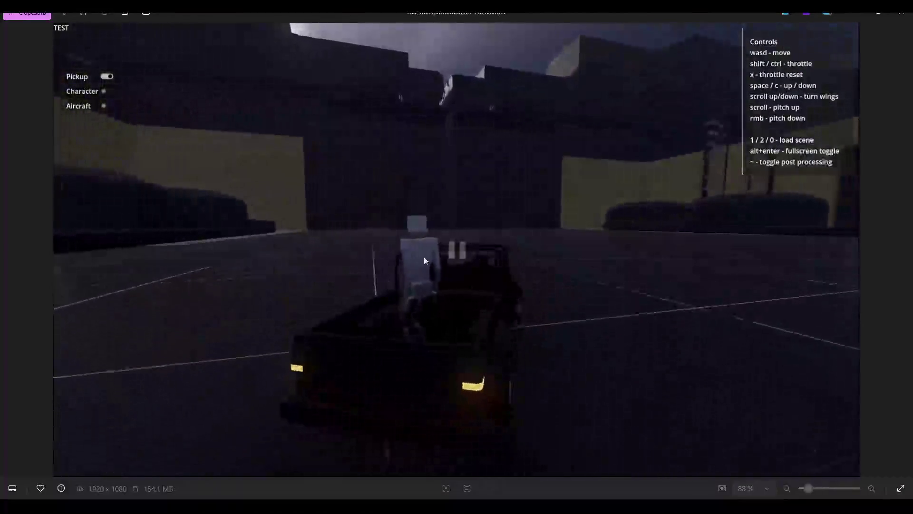
mouse_move(518, 359)
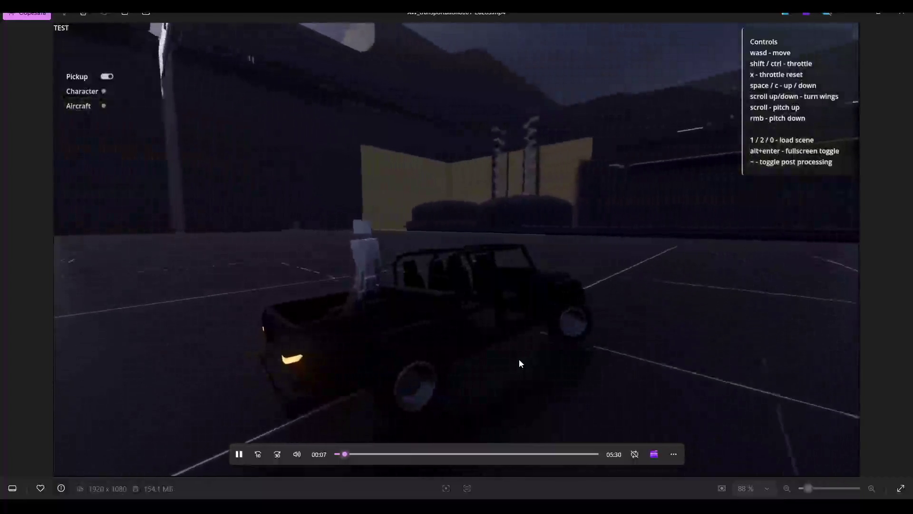
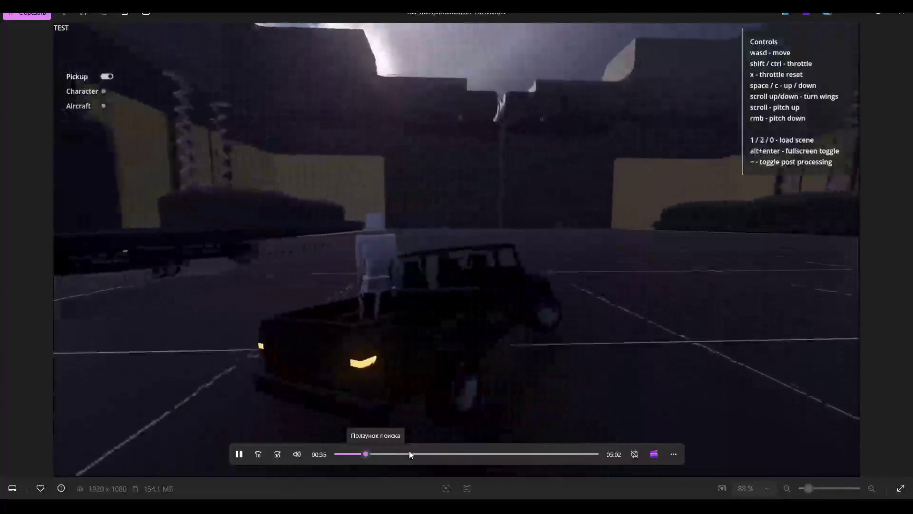
Jump the recorded sandbox clip ahead to about 00:52 in Media Player
click(378, 453)
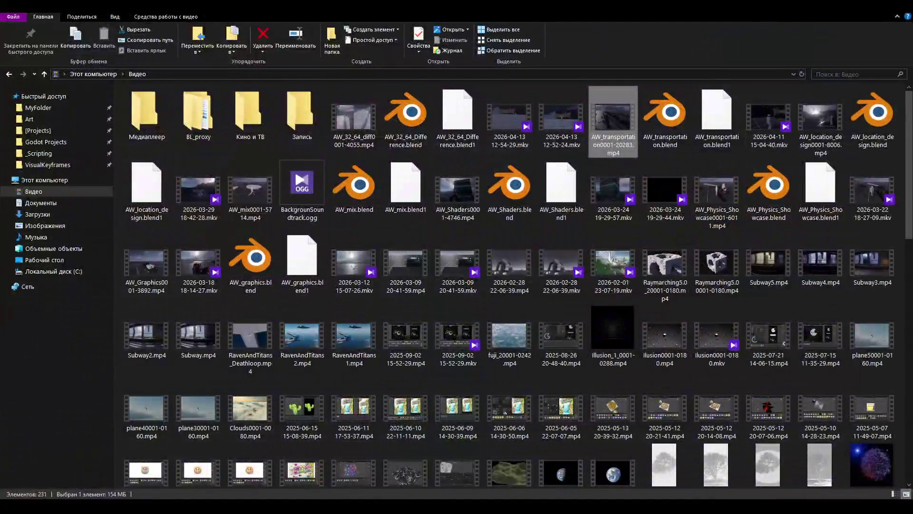
Post a chat reply that gameplay can't be planned until gameplay elements exist
text(сеп)
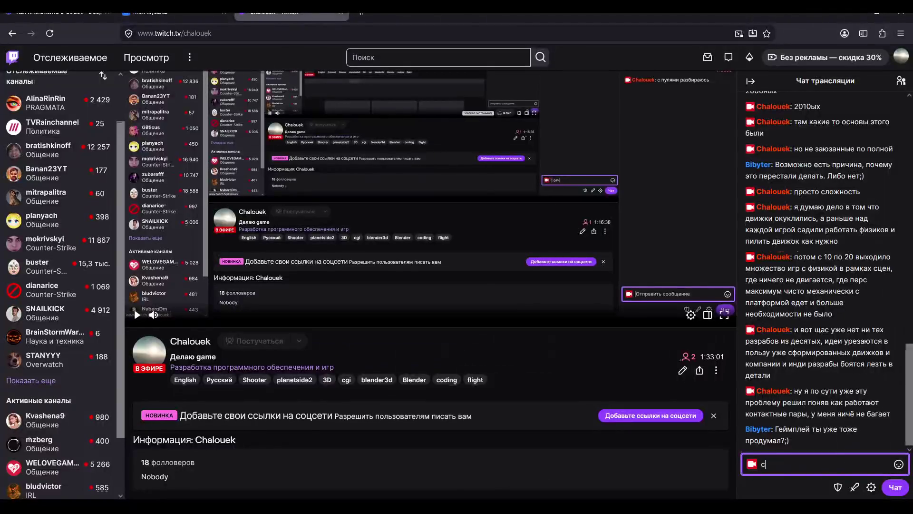
key(BackSpace)
key(BackSpace)
text(онял что гей)
text(мплей)
text( смысла нет)
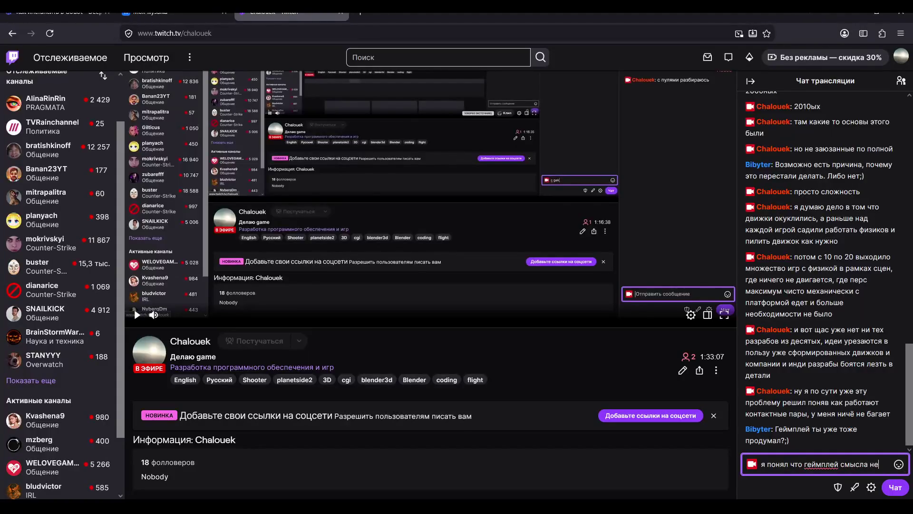
text( продумывать р)
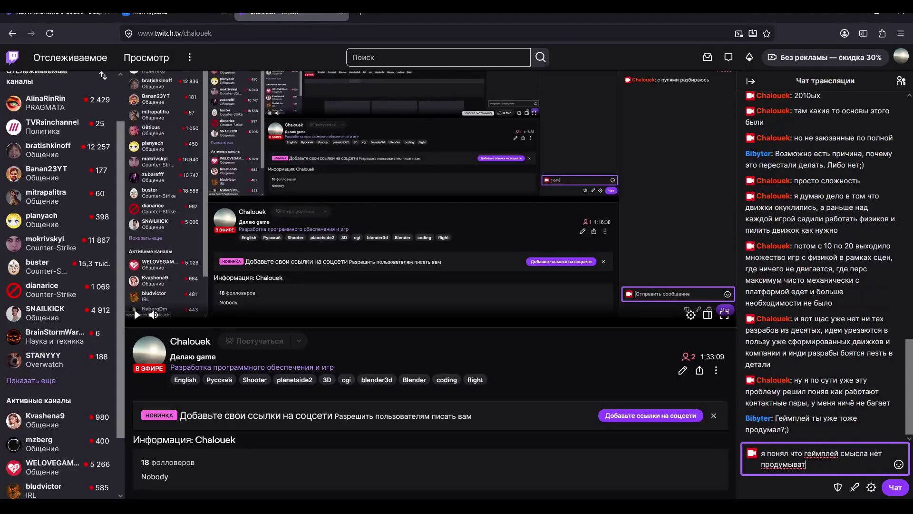
key(BackSpace)
text(пока не сдела)
text(ны геймплей)
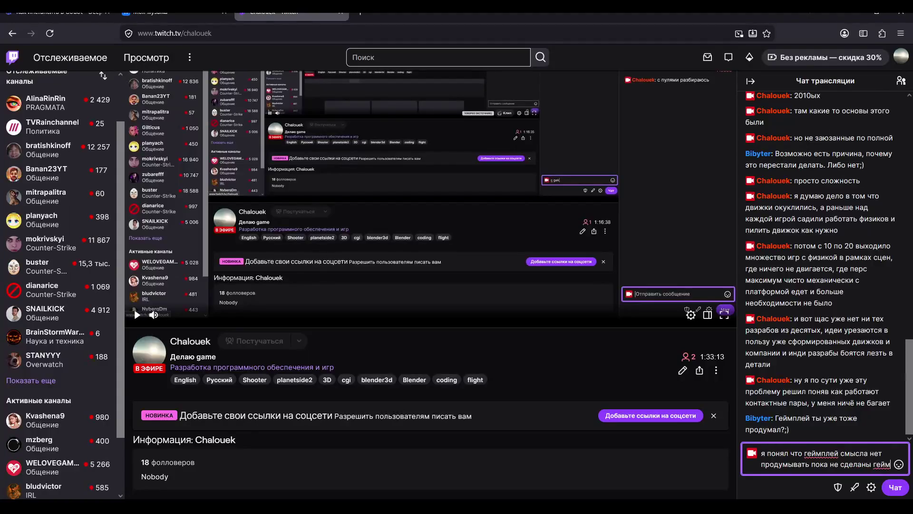
text(ные элементы)
key(Return)
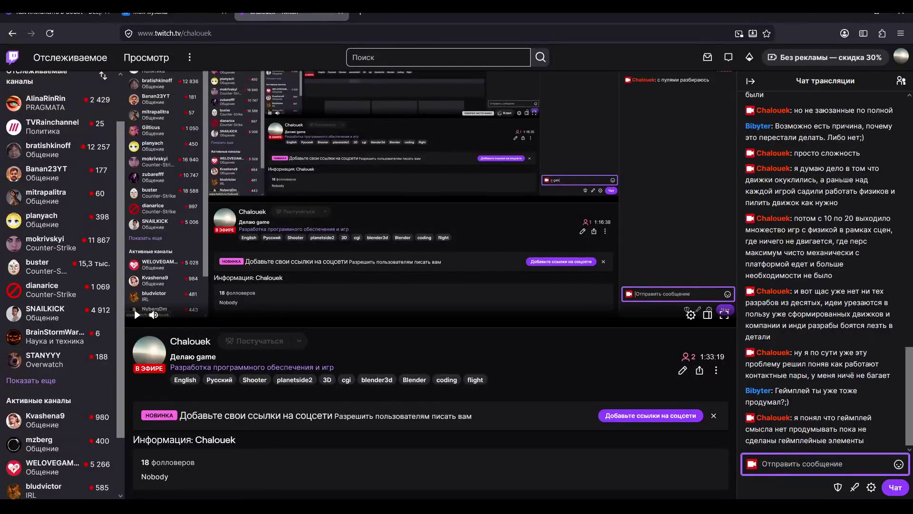
Post a reply about wanting a delivery game with physics puzzles and connecting to technical devices
text(нуж)
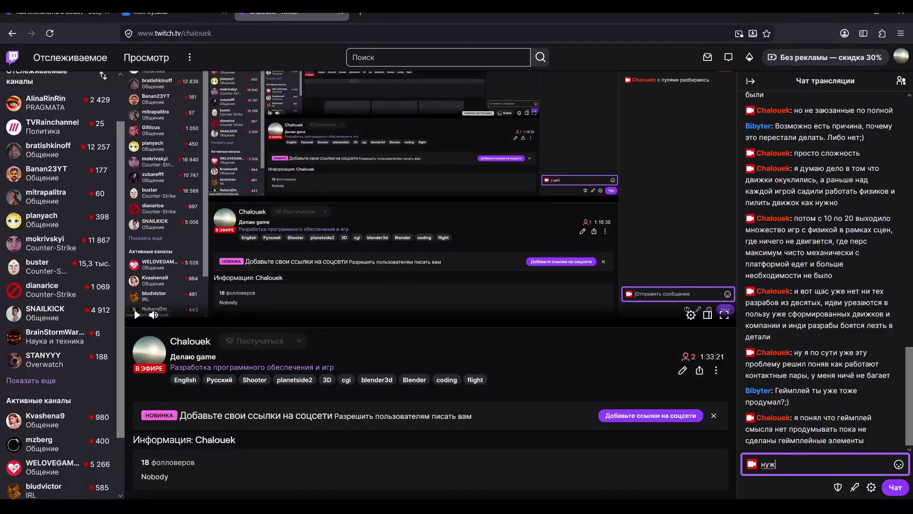
key(BackSpace)
key(BackSpace)
key(BackSpace)
text(в ц)
key(BackSpace)
text(елом хочу какую то )
text(доставлялку)
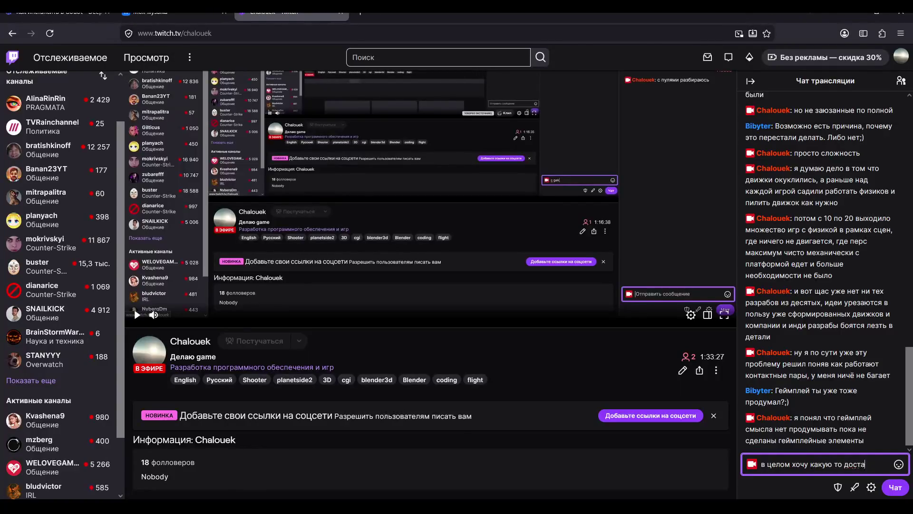
text( сделать с ф)
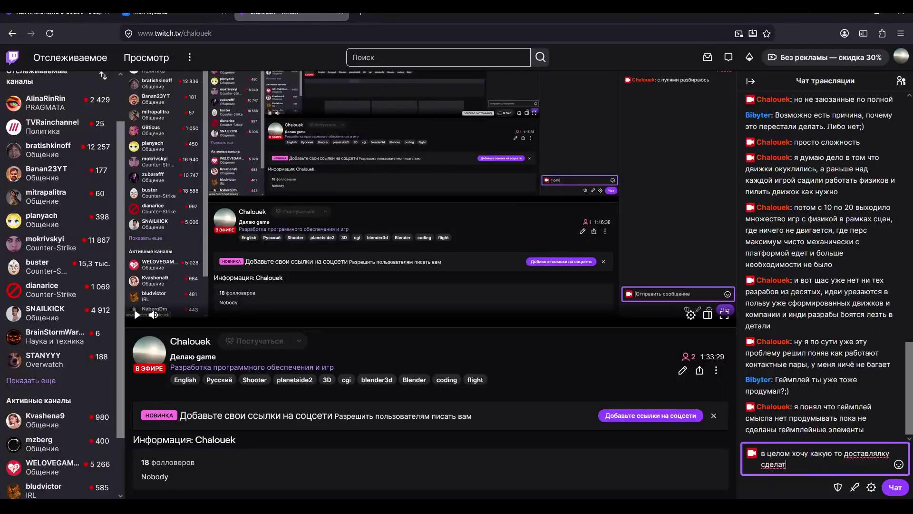
text(изи)
key(BackSpace)
key(BackSpace)
text(ическими г)
text(воломкам)
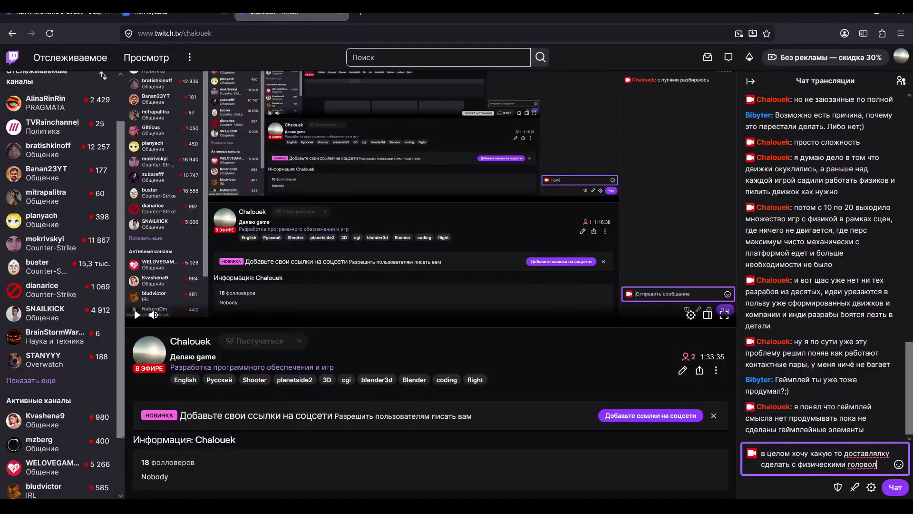
text(и + в)
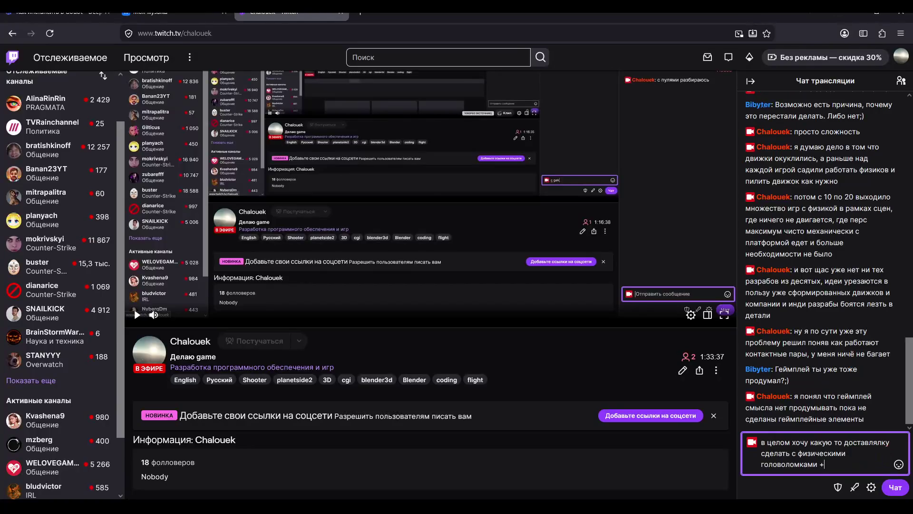
key(BackSpace)
text(подключением к разн)
text(ым устро)
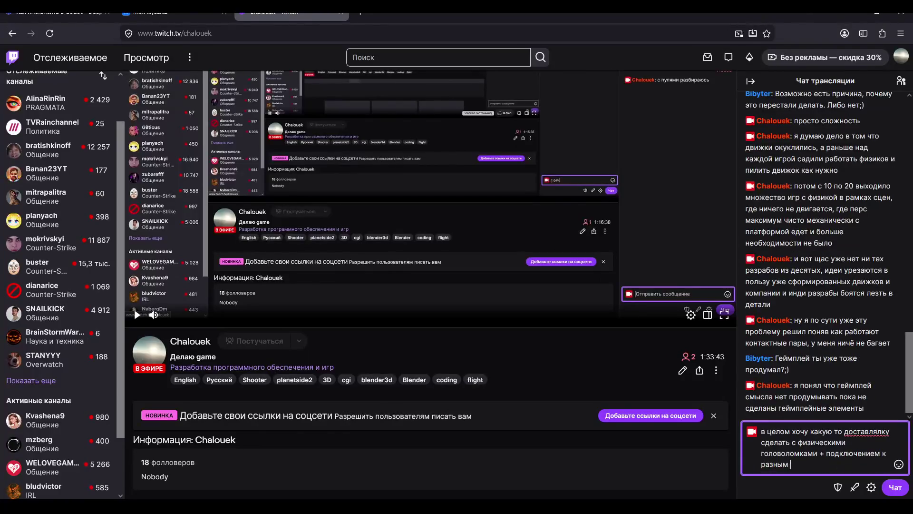
text(йствам т)
text(ехническим)
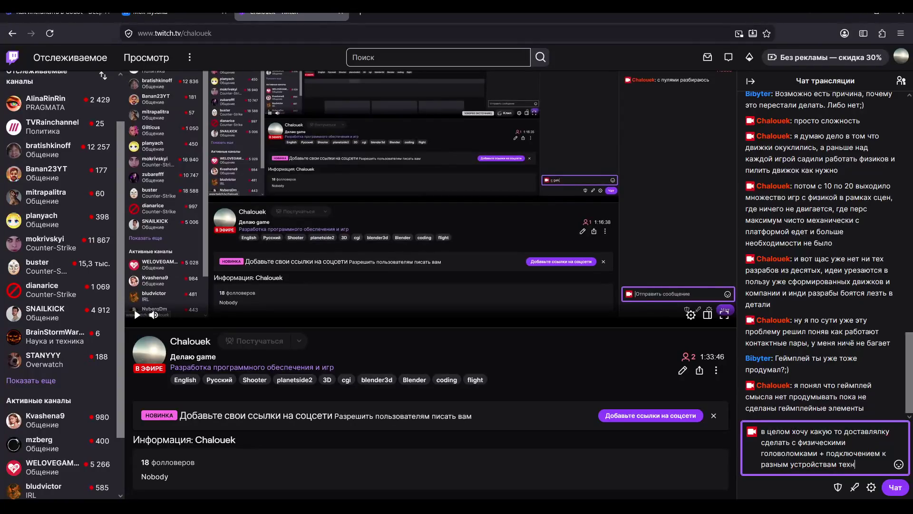
key(Return)
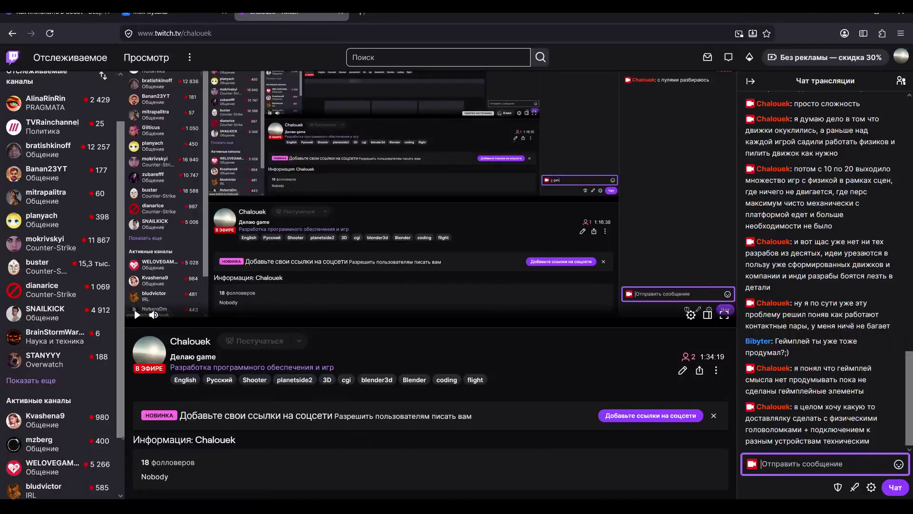
key(alt+Tab)
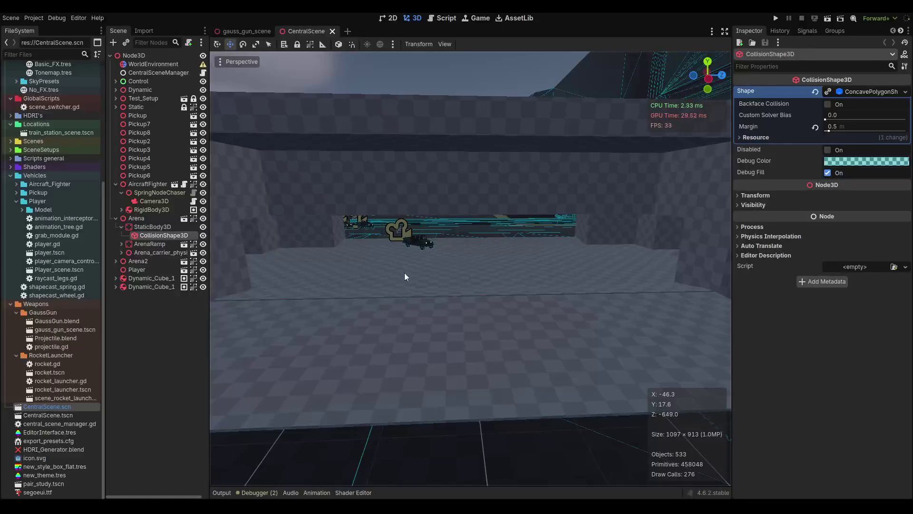
click(440, 19)
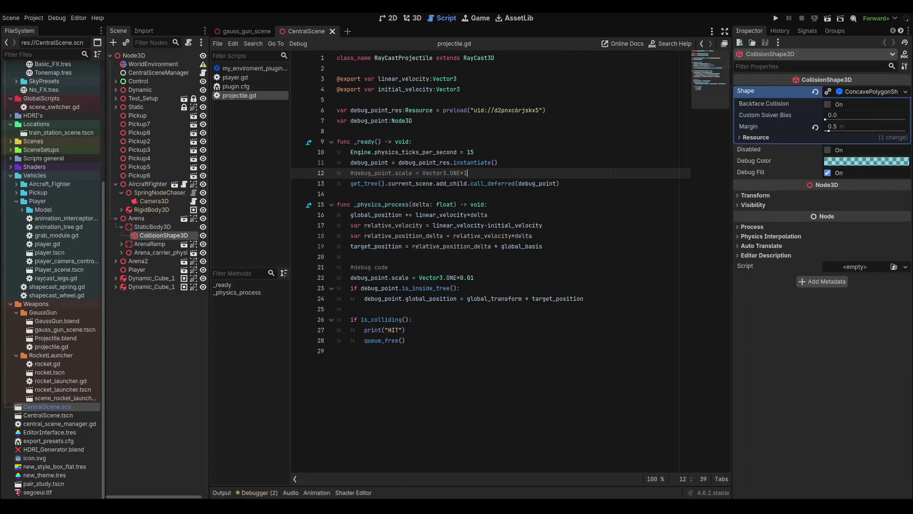
key(alt+Tab)
text(тут жан)
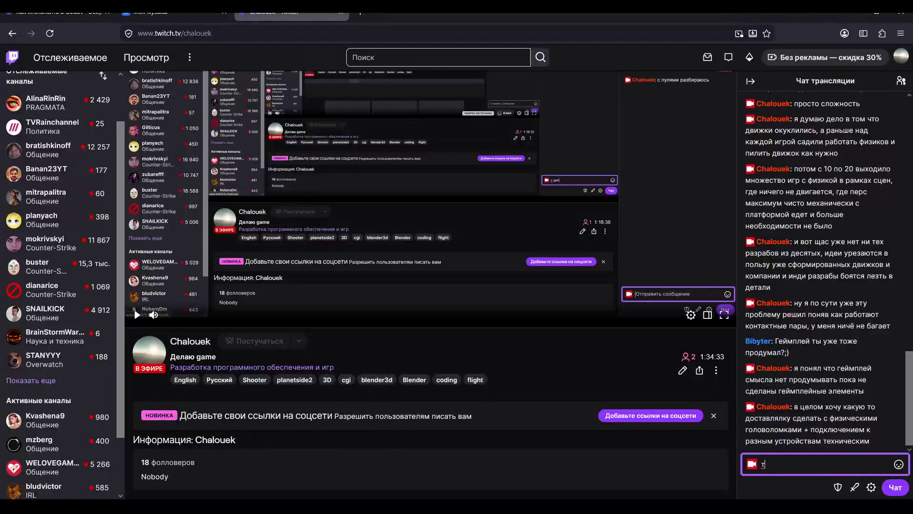
text(р )
text(death stra)
text(nding )
text(с физикой )
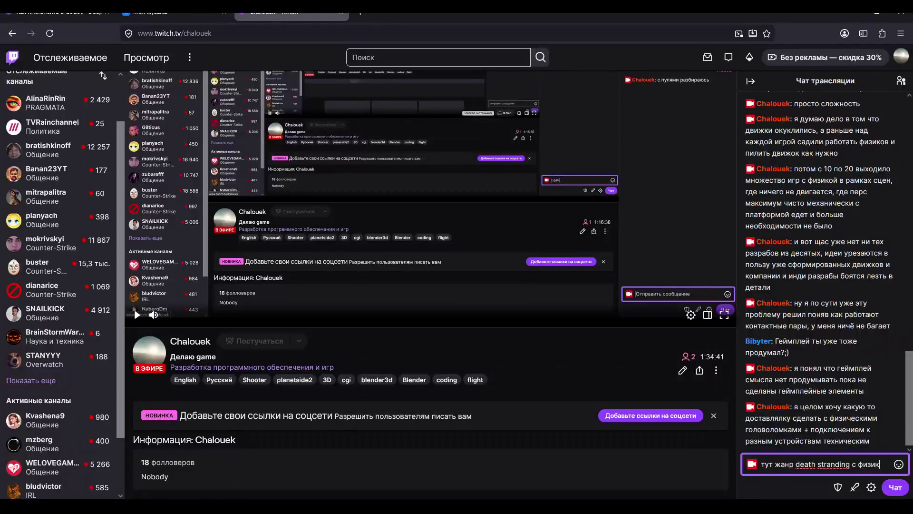
text(грузов )
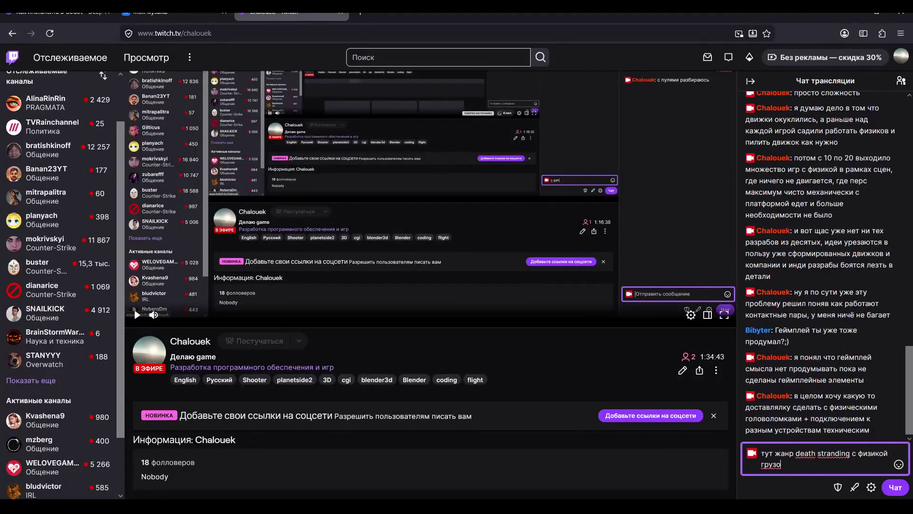
text(прям заи)
text(грает)
Send the chat message comparing the genre to Death Stranding with cargo physics
key(Return)
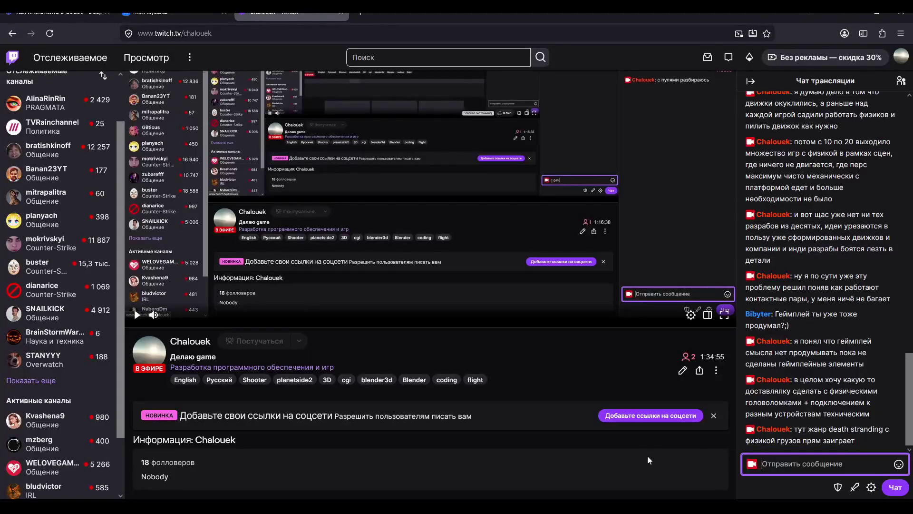
key(alt+Tab)
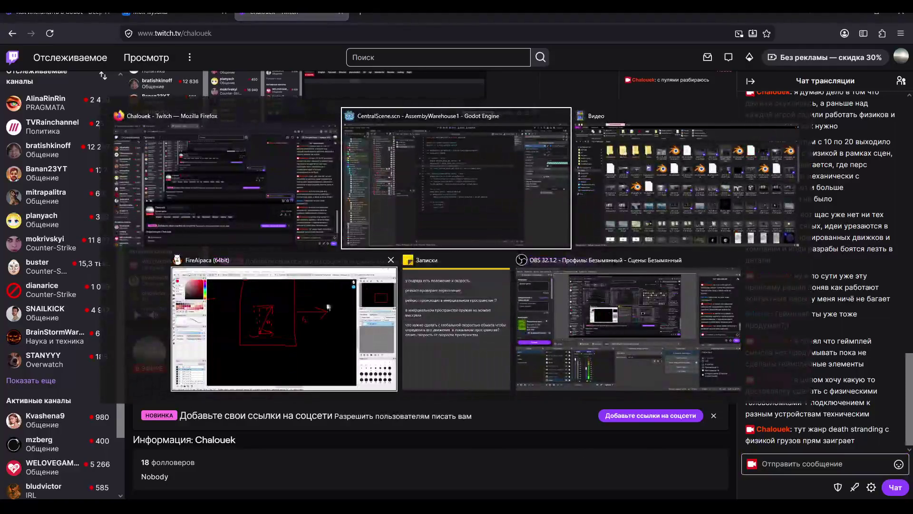
Close the FireAlpaca sketch without saving and bring up the VK 'au5 neptuna' search
click(391, 260)
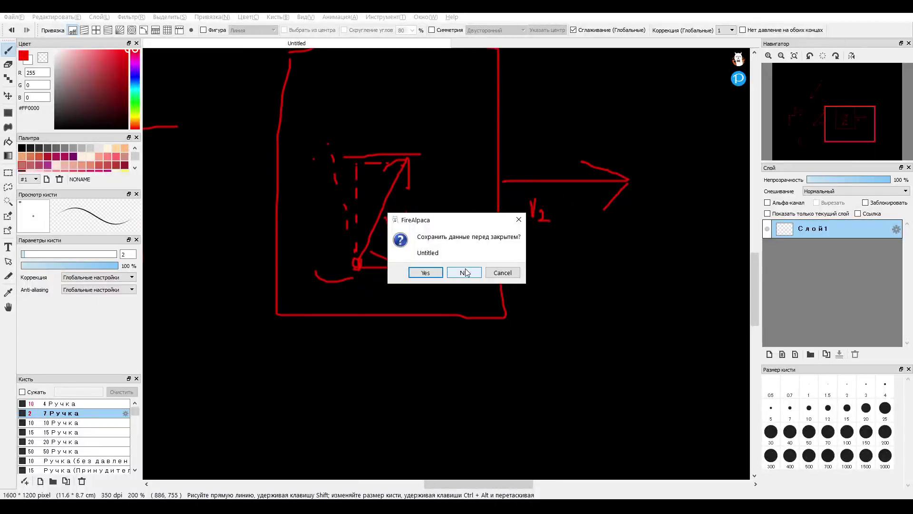
click(465, 270)
key(alt+Tab)
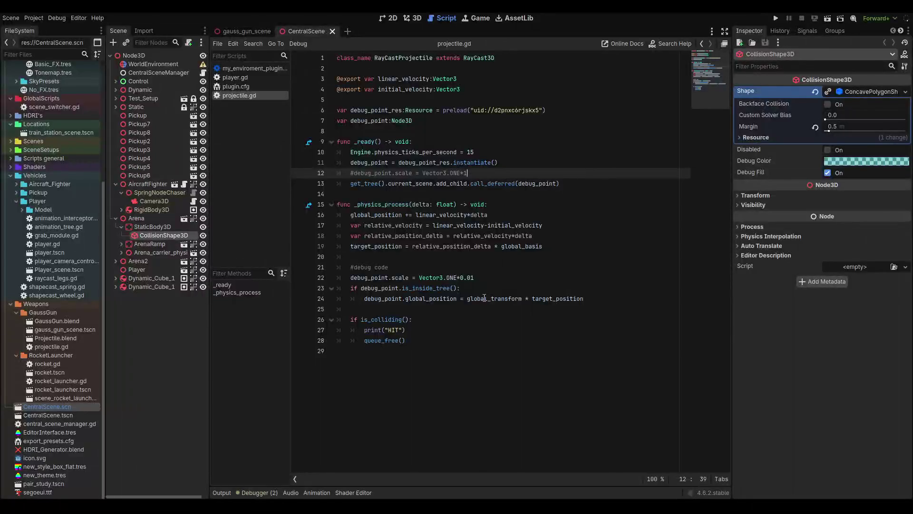
key(alt+Tab)
click(175, 12)
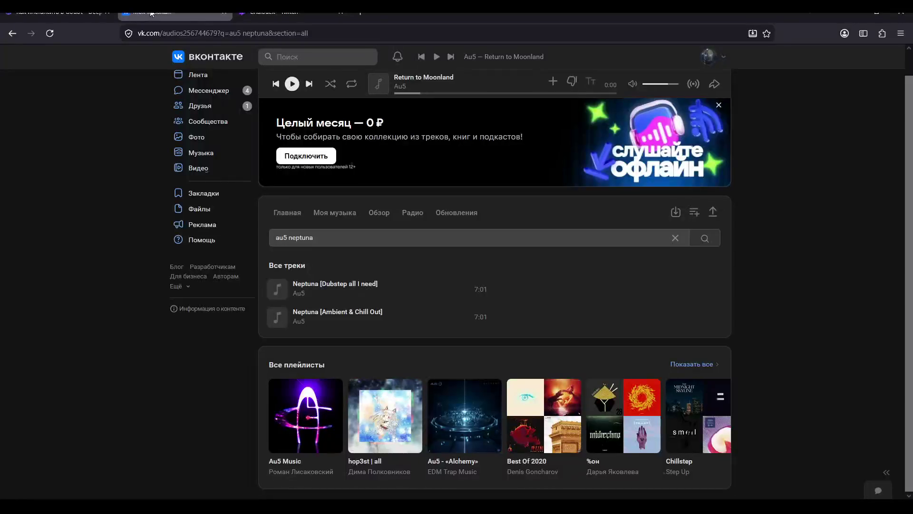
Play Au5's 'Return to Moonland' in VK Music and return to the Godot editor
click(291, 91)
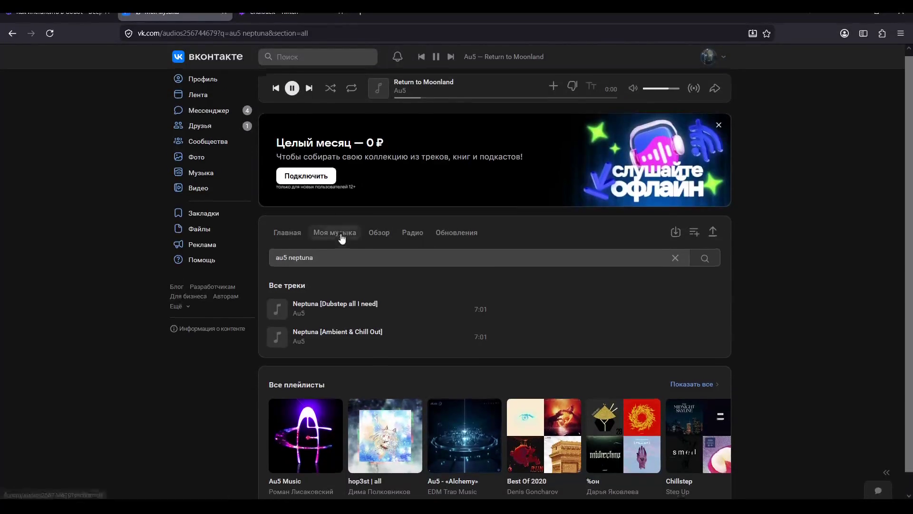
scroll(341, 232, down, 1)
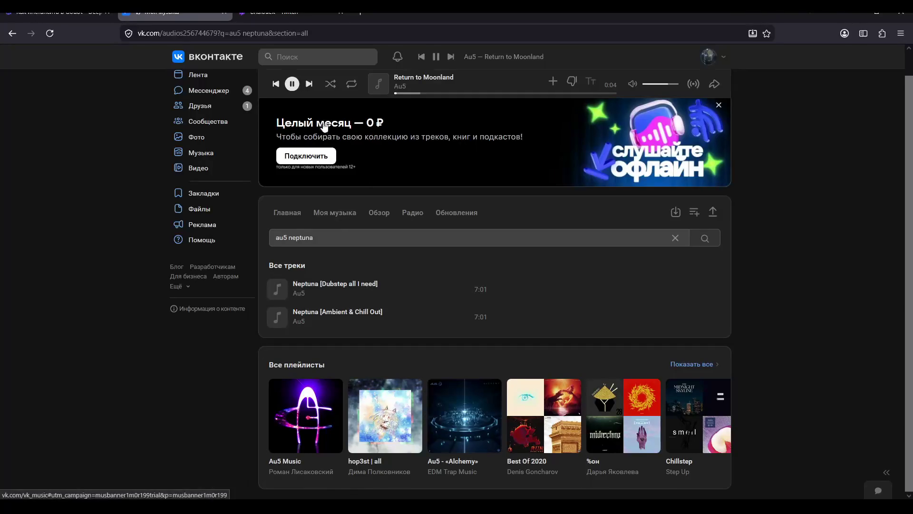
key(alt+Tab)
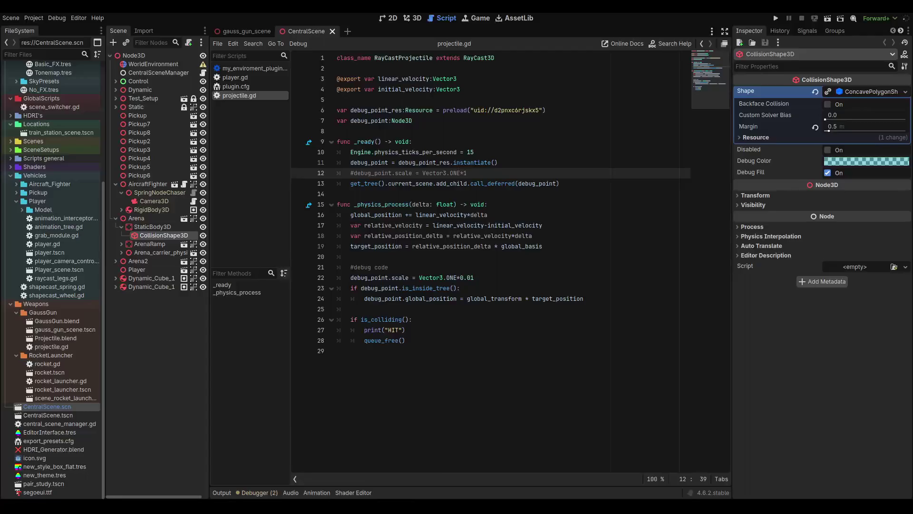
In the Twitch chat, reply that the game will be assembled from gameplay elements
key(alt+Tab)
click(254, 16)
click(804, 463)
text(ну и пр)
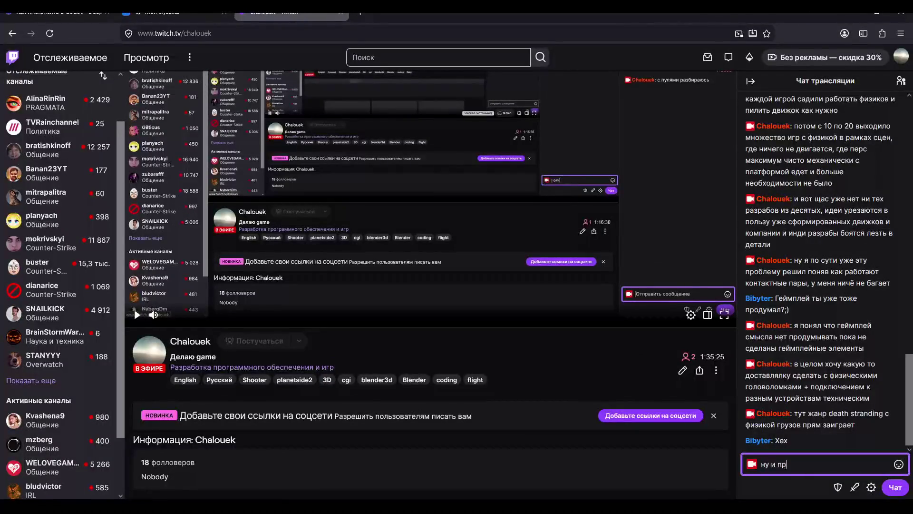
text(облему с)
key(BackSpace)
key(BackSpace)
key(BackSpace)
text(так )
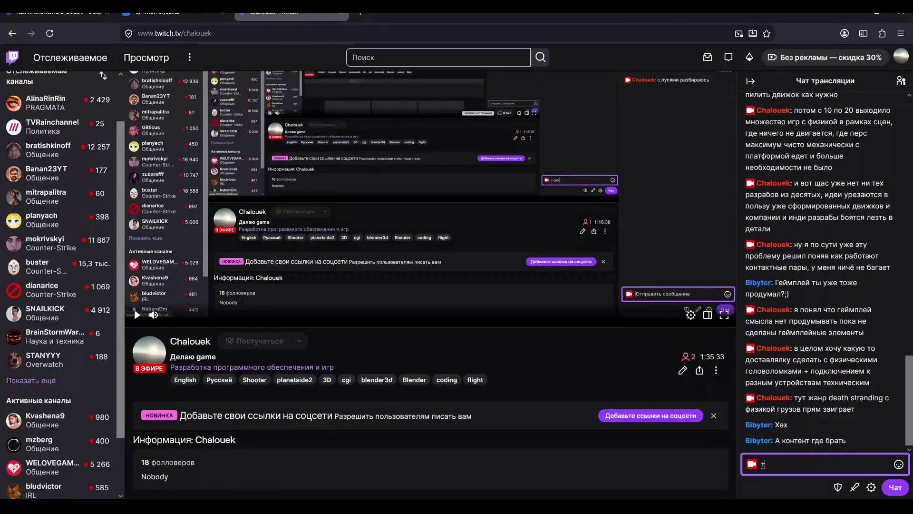
text(собирать из)
text( геймпелйных)
text( элементов)
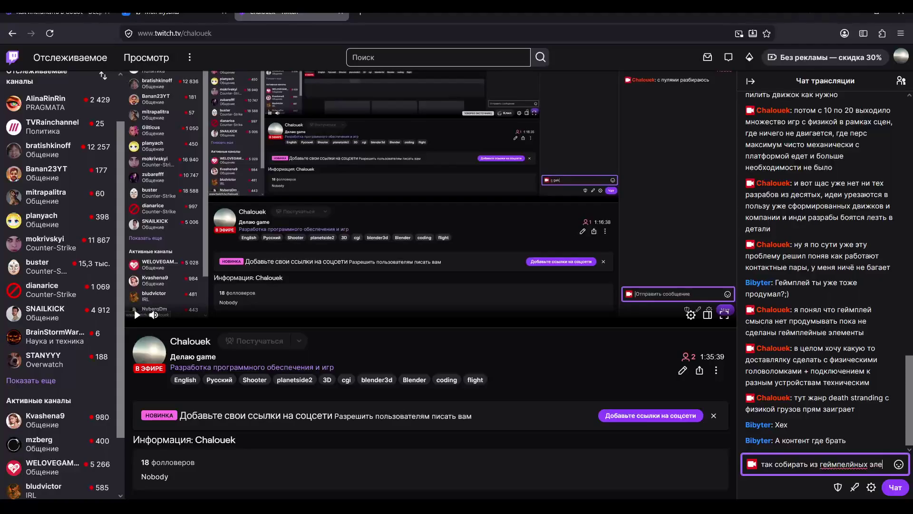
key(Return)
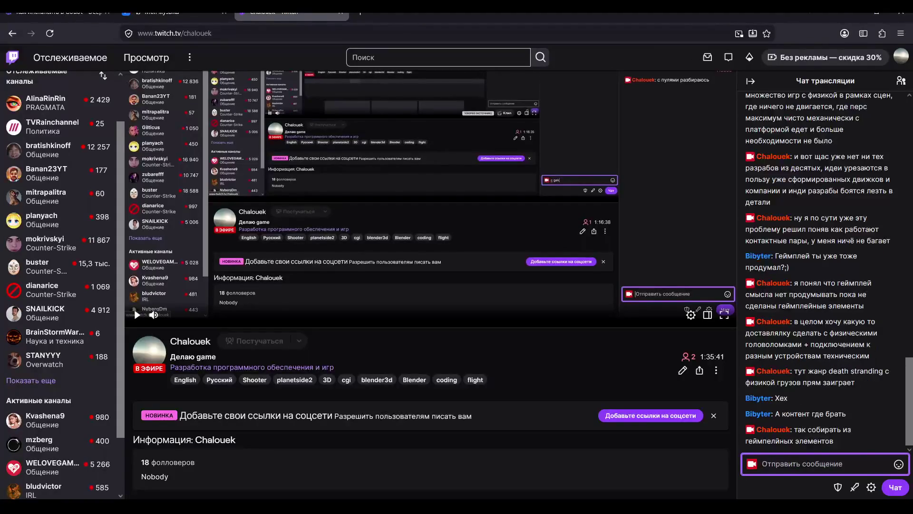
Post a reply about making a charger, cargo, a minimal location and points A and B
text(будет роут)
key(BackSpace)
key(BackSpace)
key(BackSpace)
text(сделаю )
text(зарядник,)
text( сделаю груз)
text(ики, )
text(миним)
text(ально локацию,)
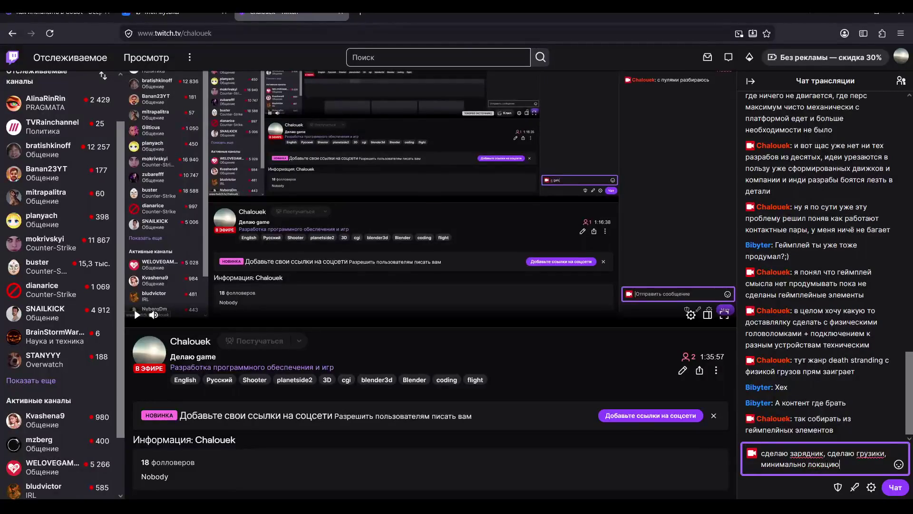
text( точку а то)
text(чку б, )
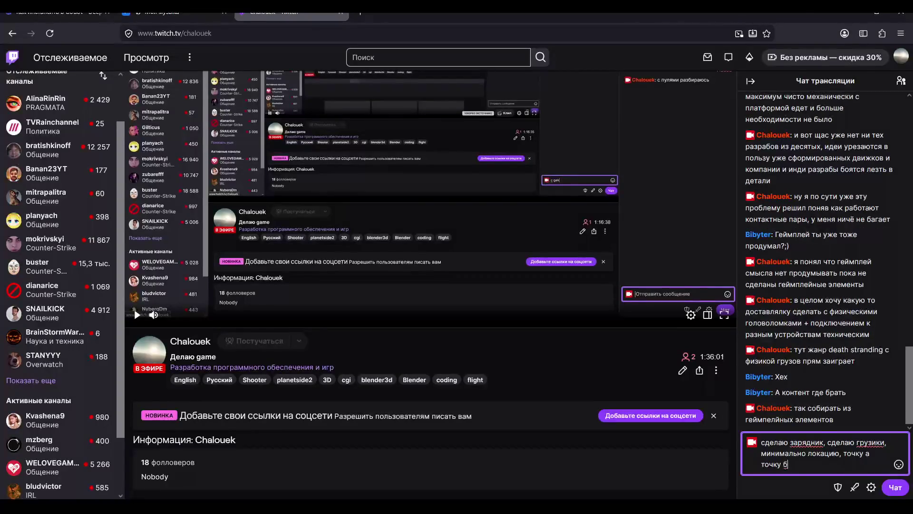
text(и скажу бег)
text(и от точки )
text(а до точки )
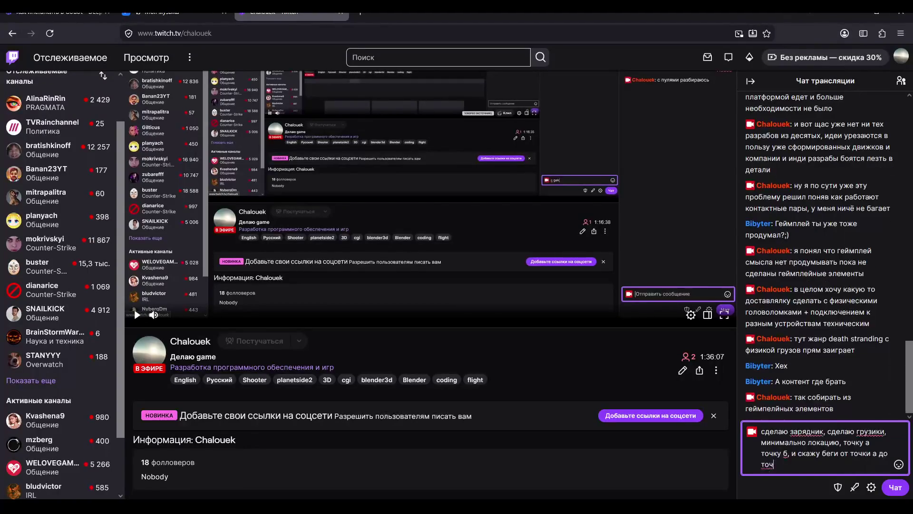
text(б)
key(Return)
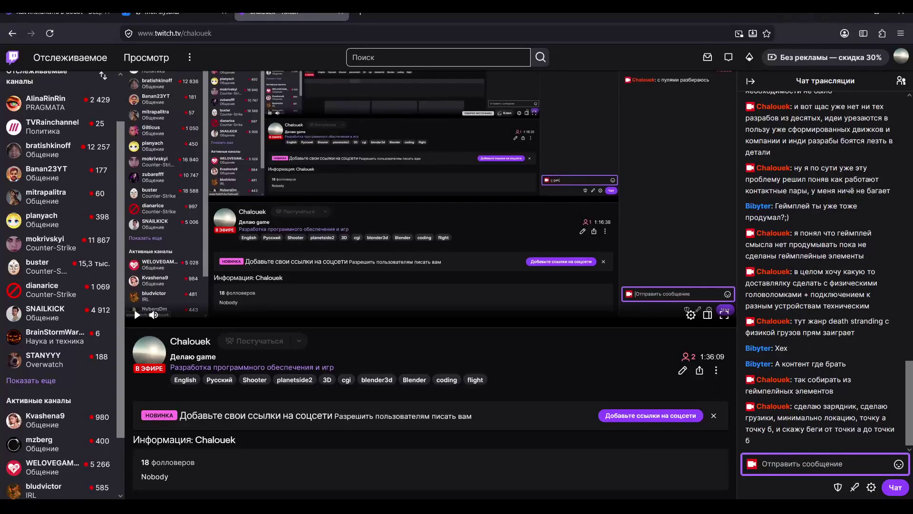
Post a reply about really making a minimal game, good or bad
text(минимальную)
text(игру как бы реально абсл)
key(BackSpace)
text(олютно )
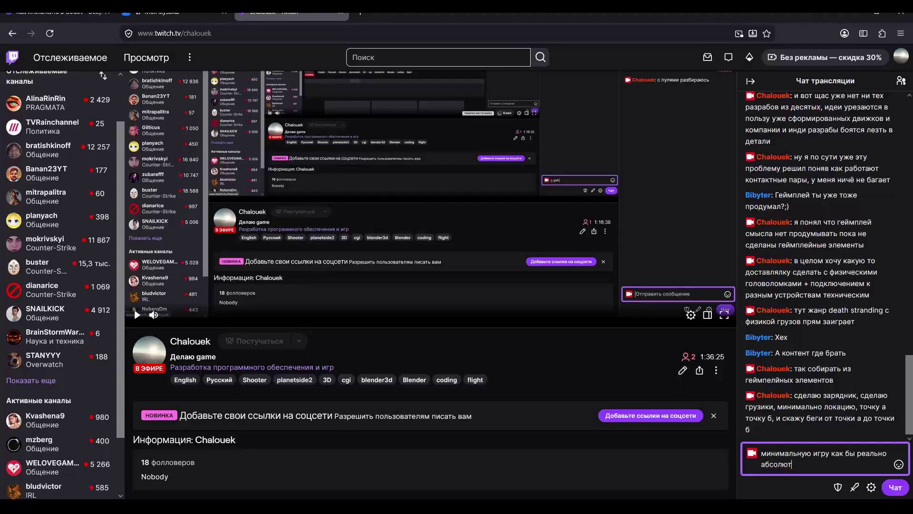
text(сделать,)
text( хорошу)
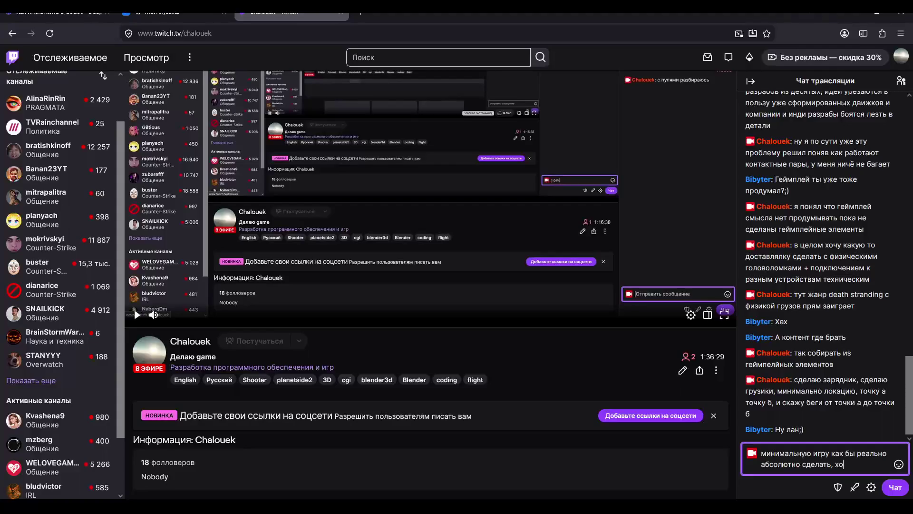
text(ю или плоху)
text(ю)
key(Return)
Post replies that scaling comes later and the game must go beyond the demo
text(вопрос п)
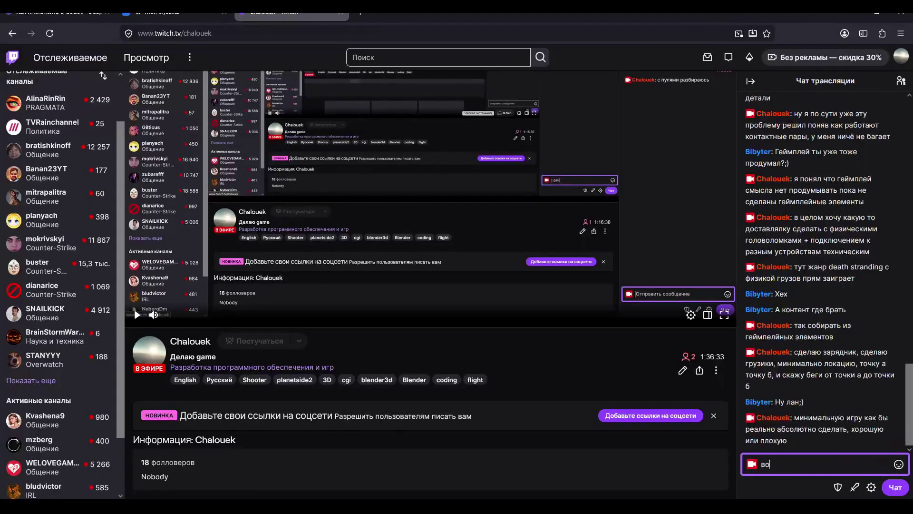
text(отом ма)
text(сштаб)
text(ировать)
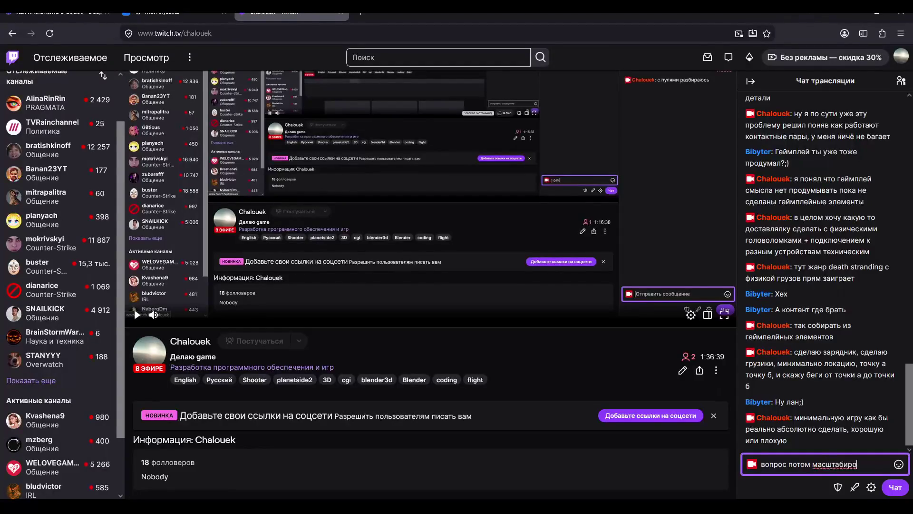
key(Return)
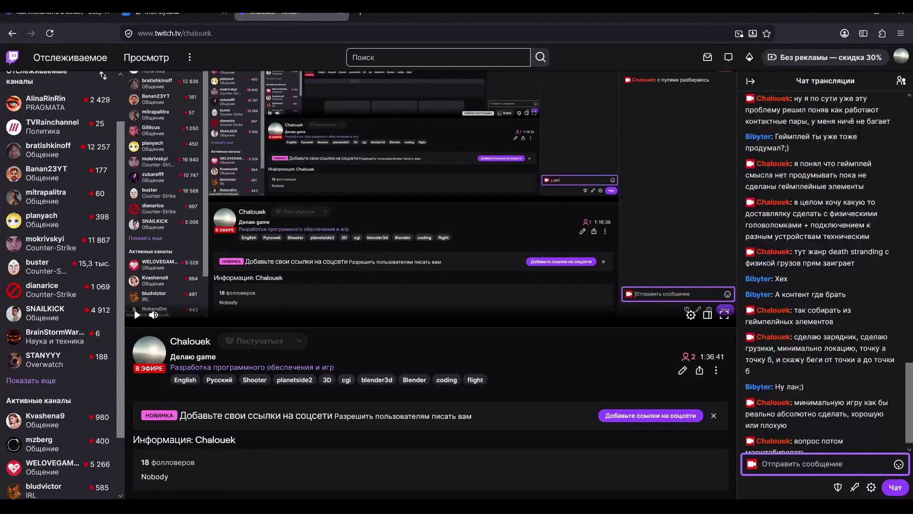
scroll(832, 386, down, 1)
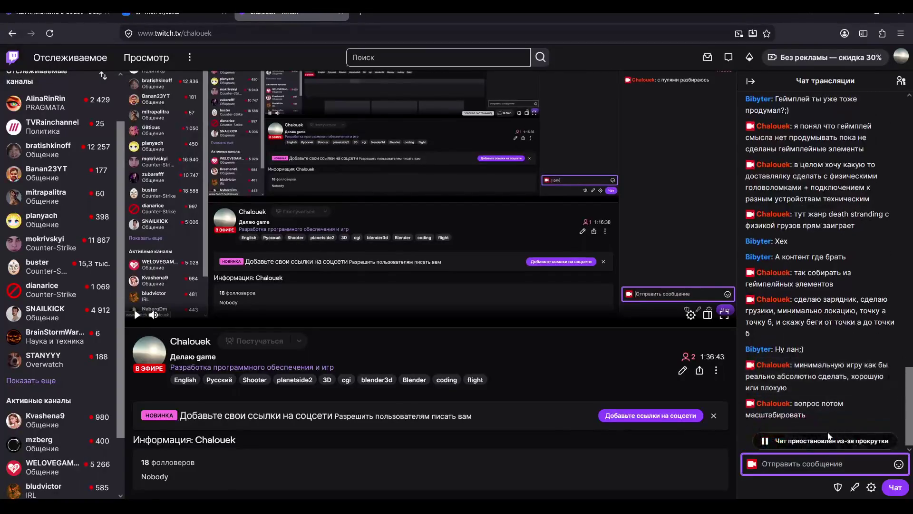
text(за пр)
text(еделы демки ж )
text(нужно будет вых)
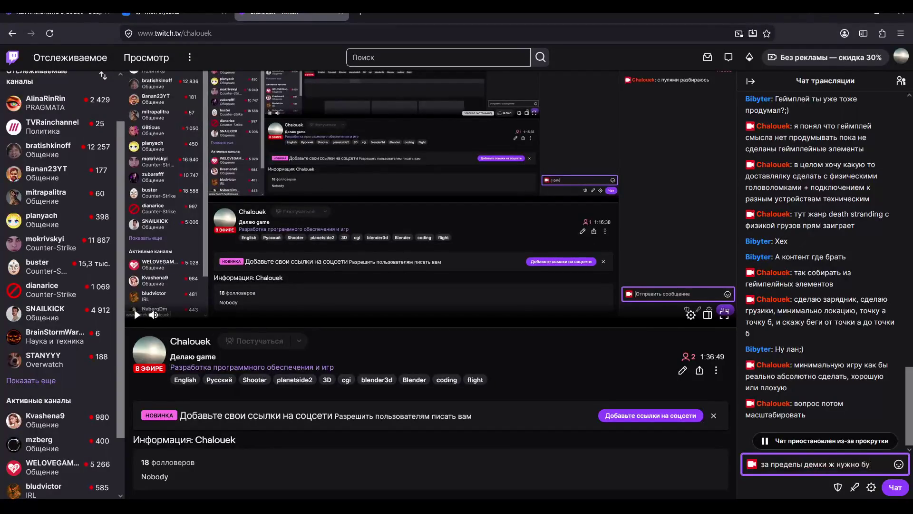
text(одить)
key(Return)
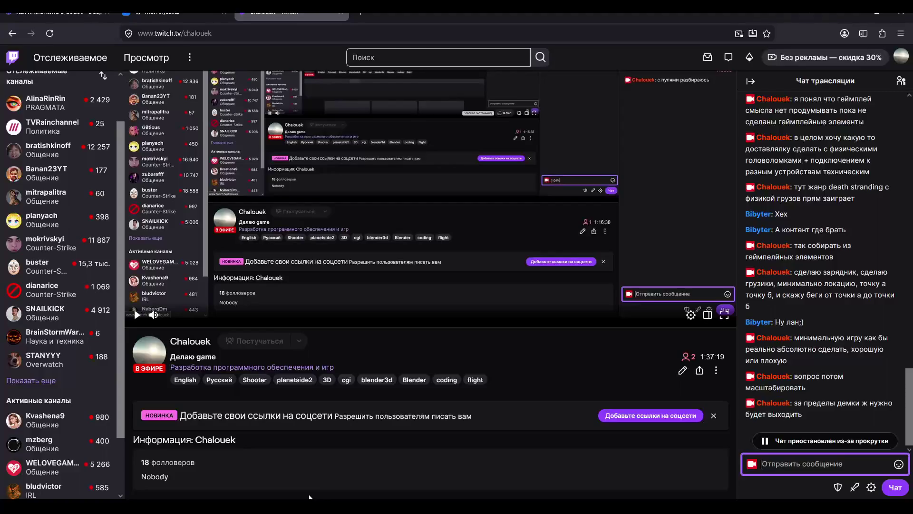
key(alt+Tab)
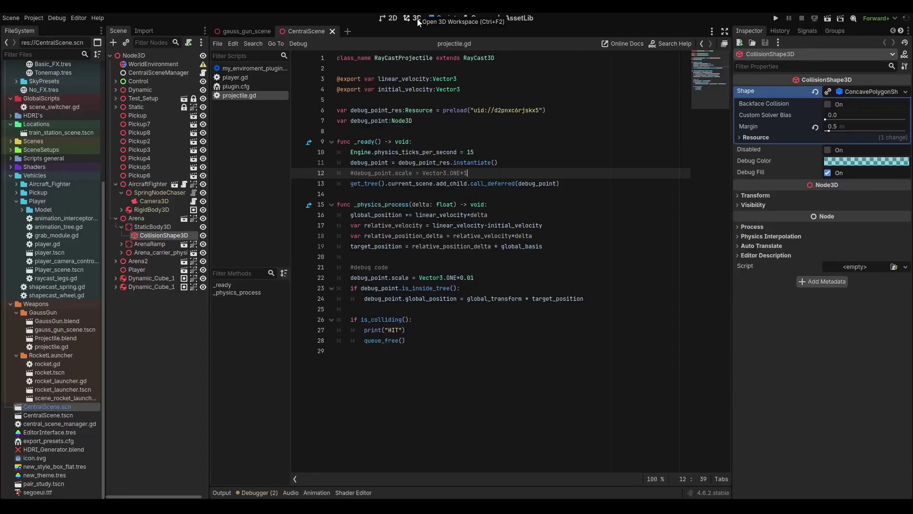
Delete the commented-out debug scale line 12 from projectile.gd, keeping the deletion after undo/redo
drag(477, 174, 349, 176)
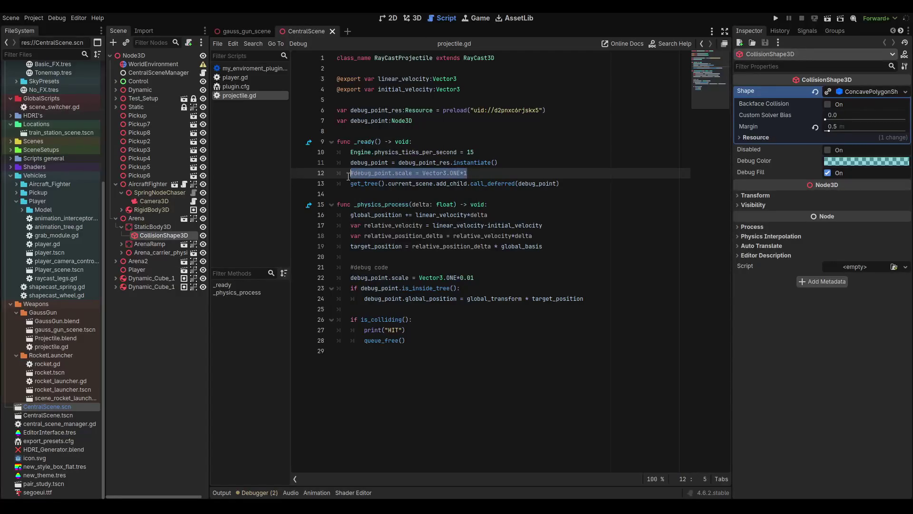
key(BackSpace)
key(BackSpace)
key(BackSpace)
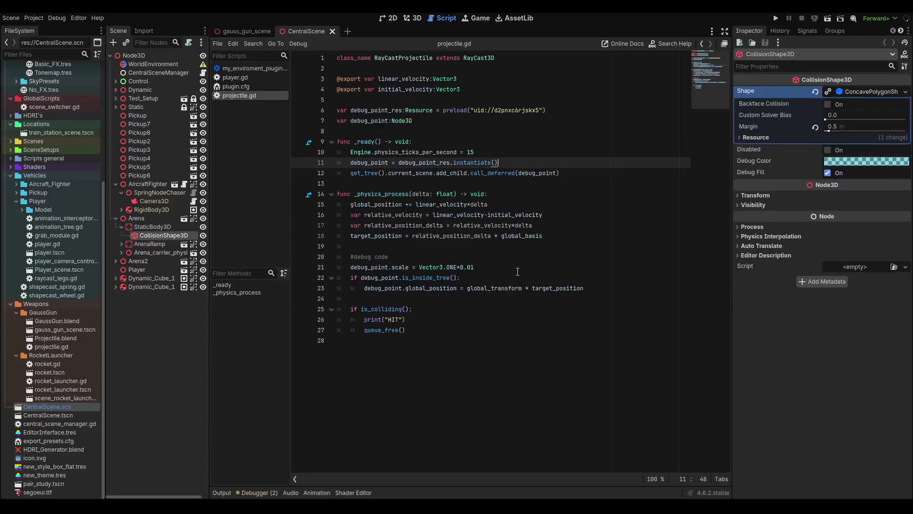
key(ctrl+z)
key(ctrl+shift+z)
Review the initial_velocity export line and identifier documentation in the script
click(364, 94)
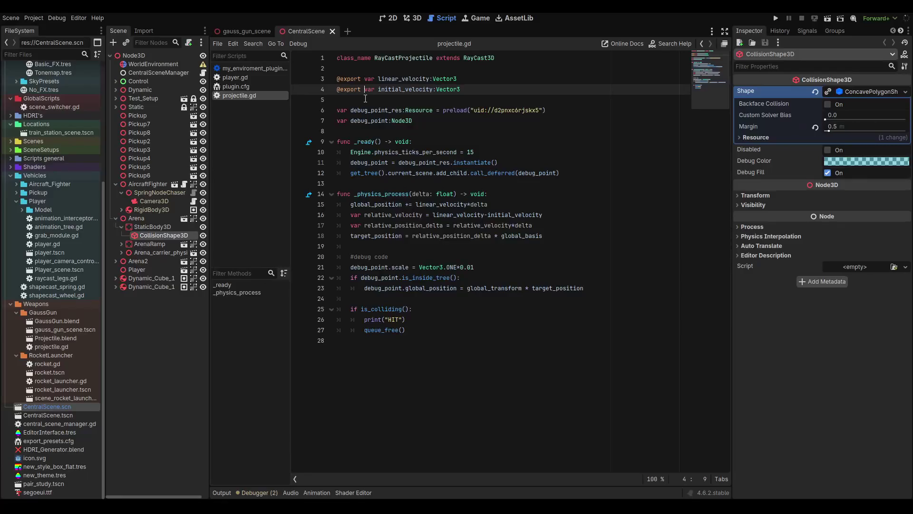
mouse_move(412, 120)
mouse_move(366, 237)
key(alt+Tab)
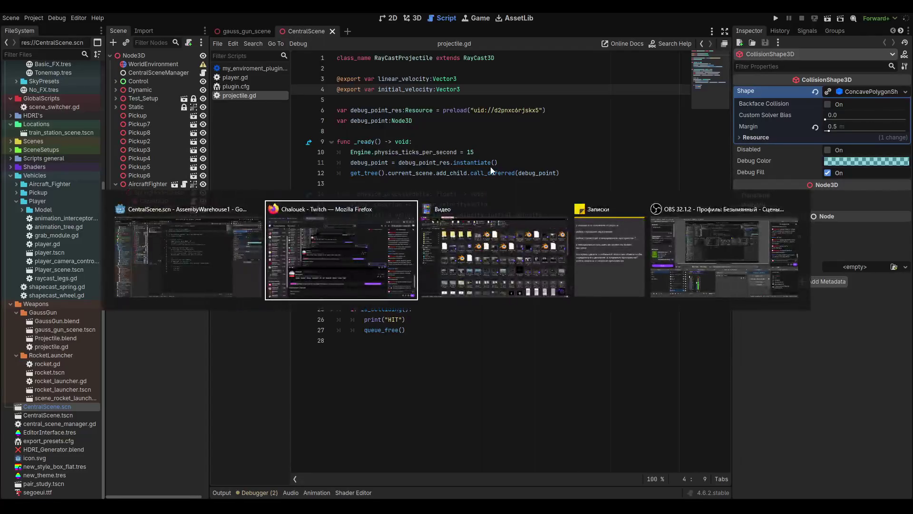
Post replies that development took about two months after endless attempts lacking skills
scroll(856, 385, down, 1)
text(по факт)
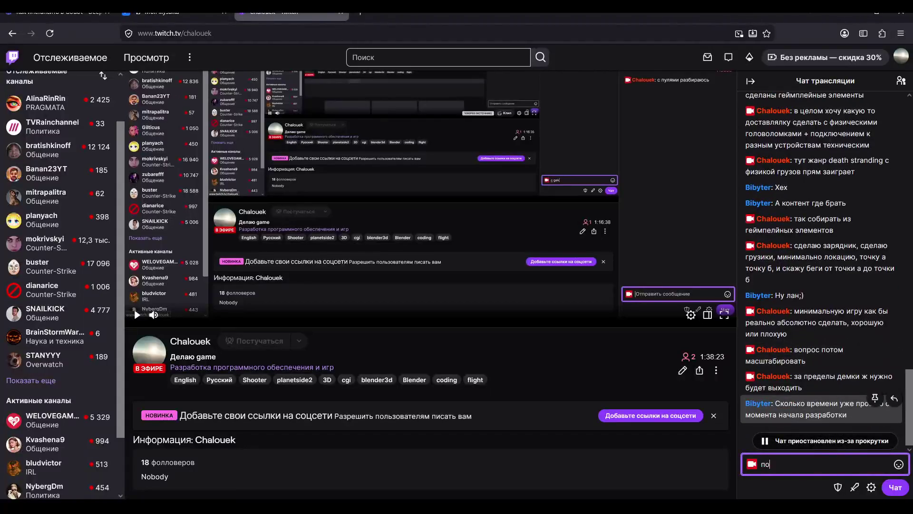
text(у месяца 2)
key(Return)
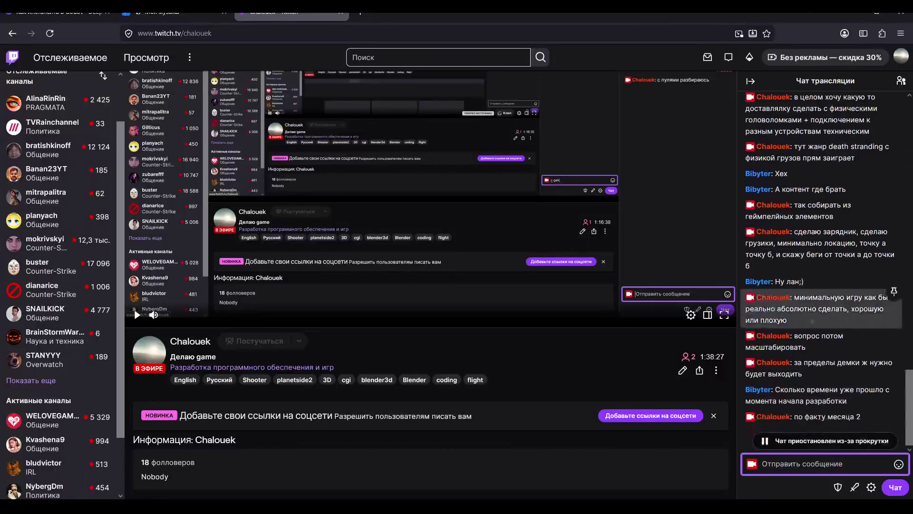
text(до этого )
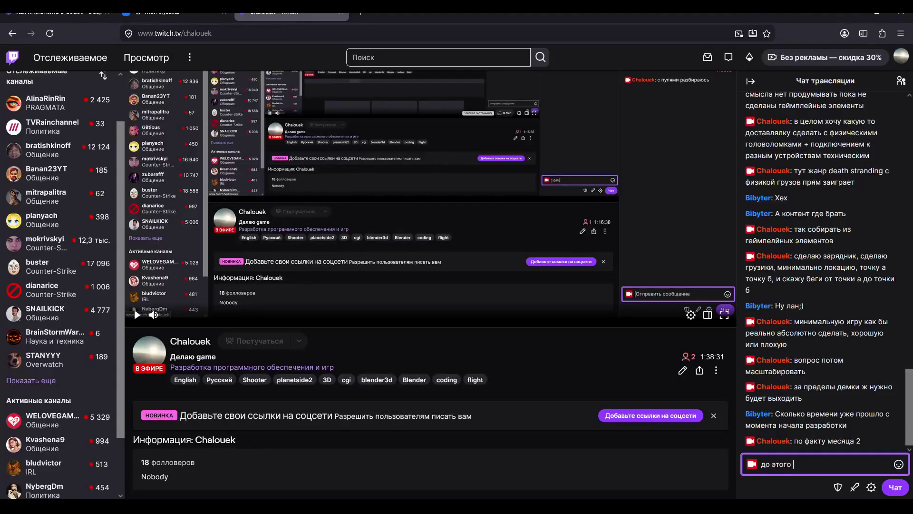
text(п)
text(росто)
text(по)
text(пыт)
text(ки были бесконе)
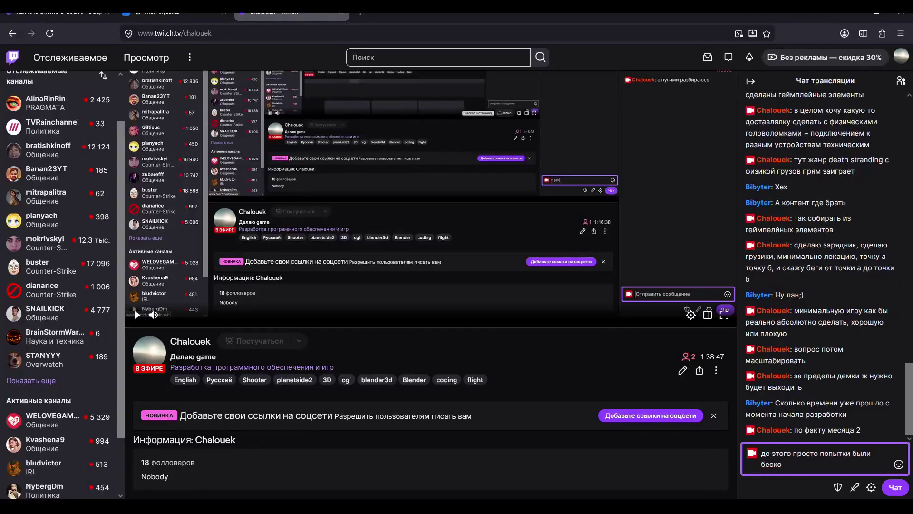
text(чные без)
key(BackSpace)
key(BackSpace)
key(BackSpace)
text(с нехв)
text(аткой навы)
text(ков)
key(Return)
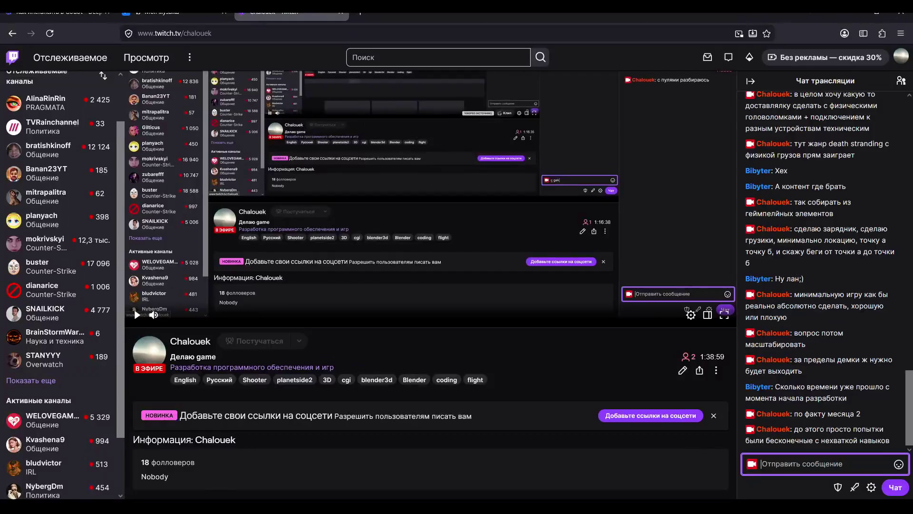
Post replies that attempts date roughly from childhood, rather from institute, starting 'in 17 after'
text(ну +- с детств)
text(а)
key(Return)
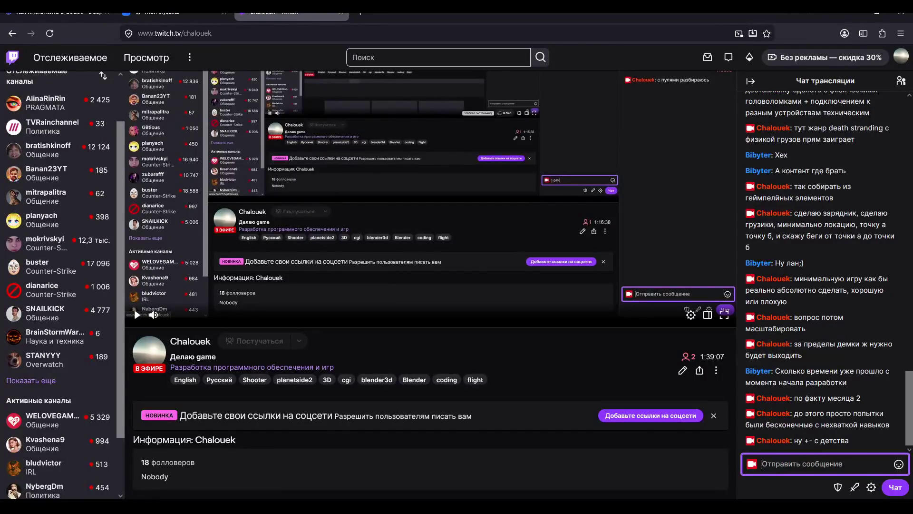
text(ну как, с института скор)
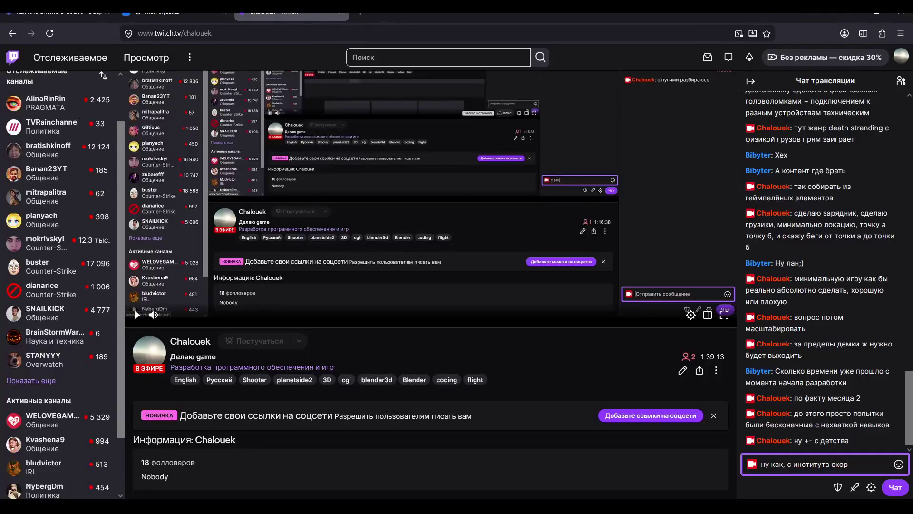
text(ее)
key(Return)
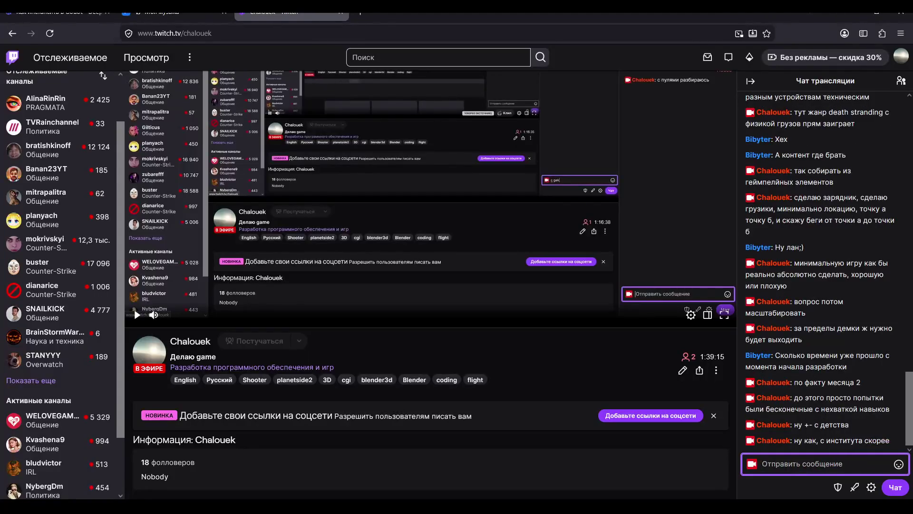
text(короче в)
text( 17 пос)
text(ле)
key(super+space)
Post replies about first world concepts after Nier Automata and the 2019 'dream game' attempt
text(nier )
text(automata )
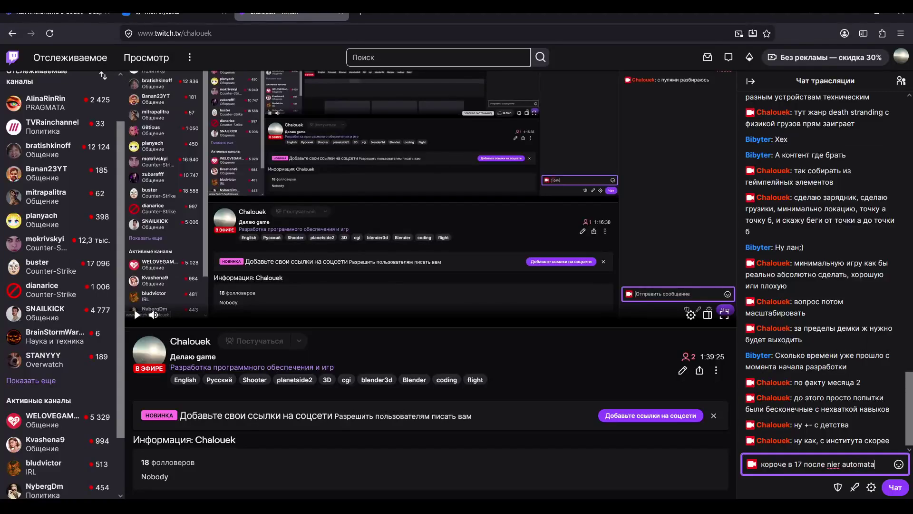
text(первые ко)
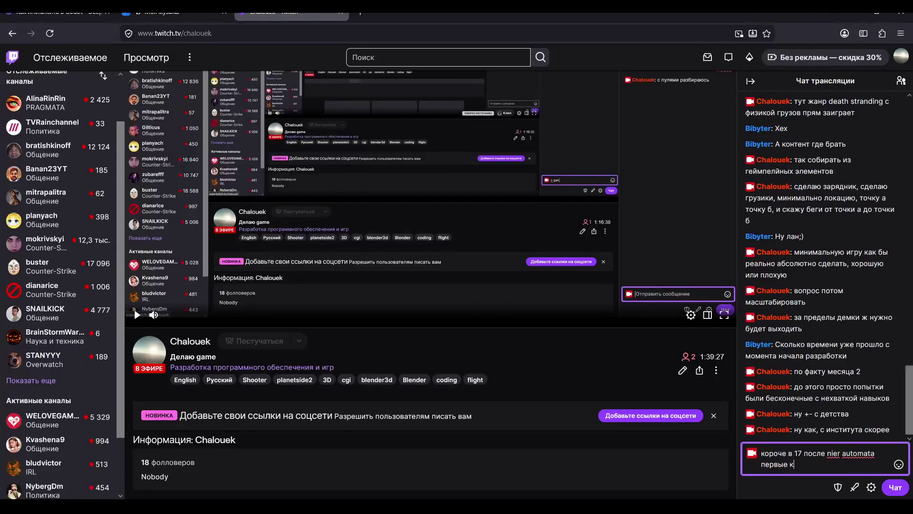
text(нцепции мира)
text( были)
key(Return)
text(в 19 пе)
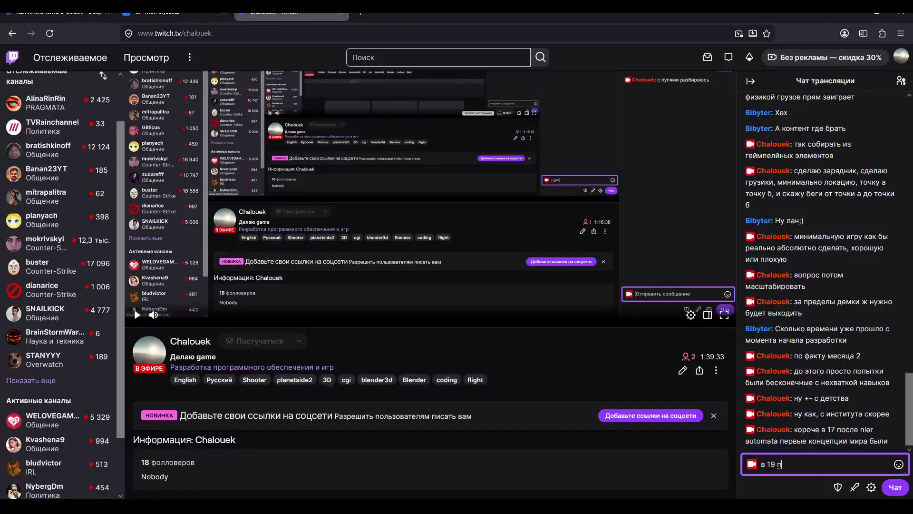
text(р)
text(вая попыт)
text(ка сделать )
text("игру мечты" по сути просто в институте после пар игрался с юнити от скук)
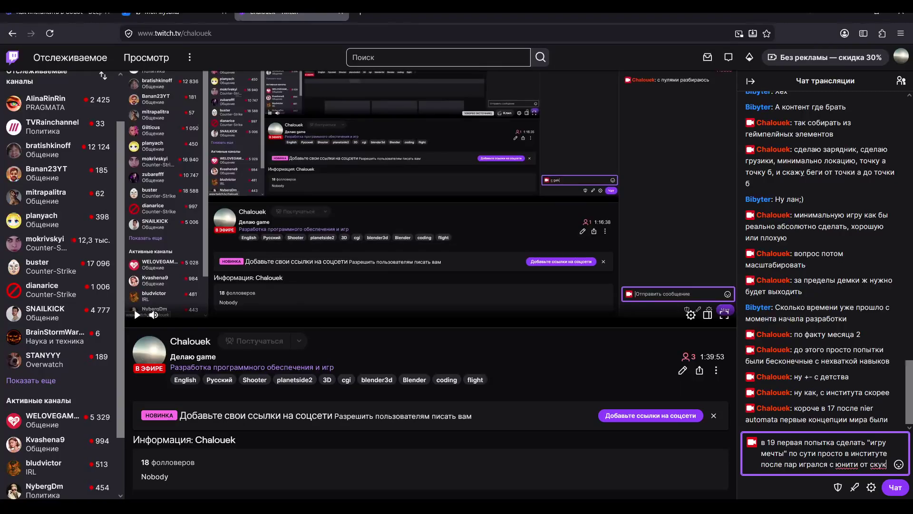
text(и)
key(Return)
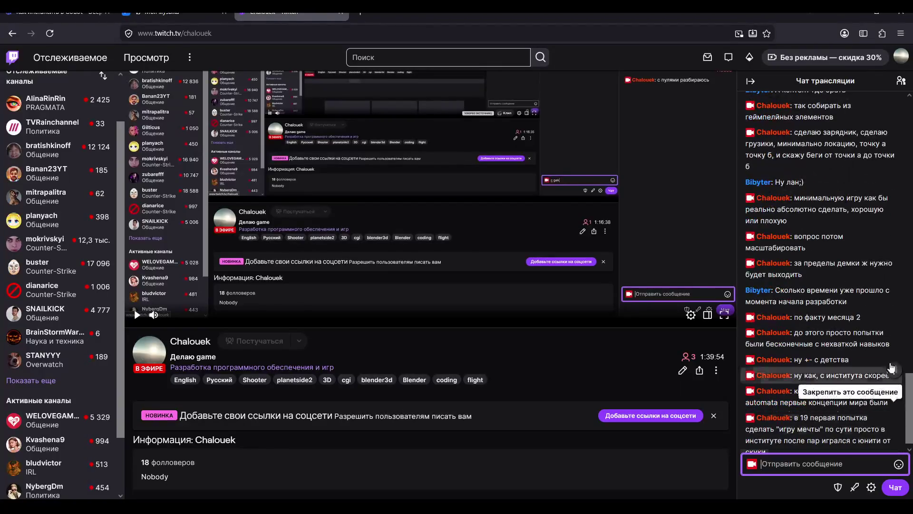
Send a short 'в 2019' reply and start writing that things are going very predictably
scroll(809, 395, down, 1)
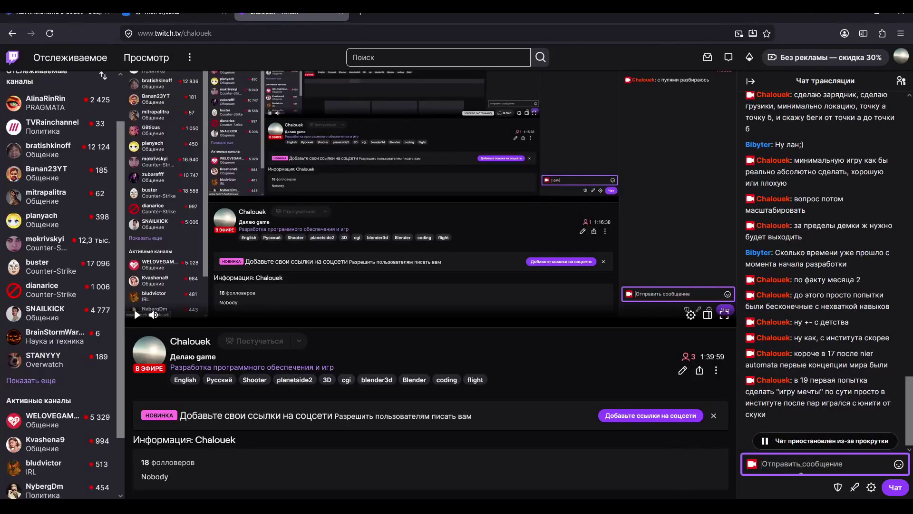
text(в 201)
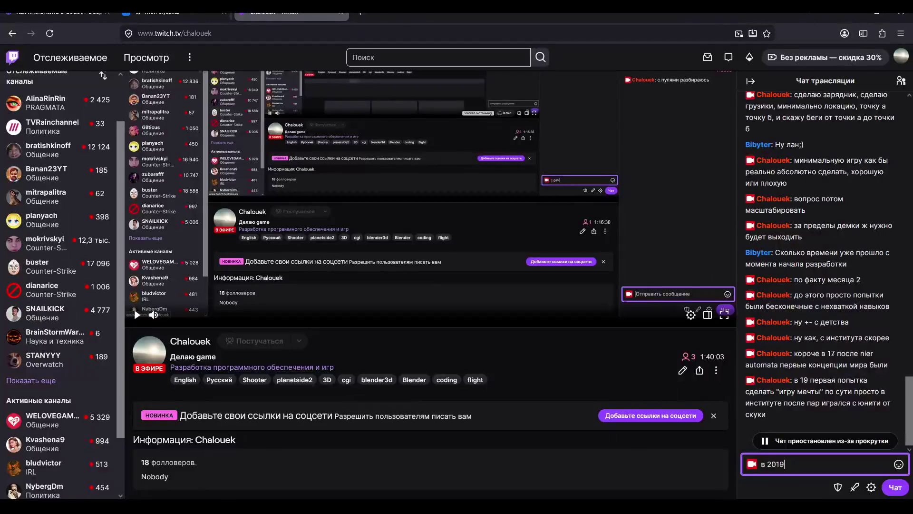
text(9)
key(Return)
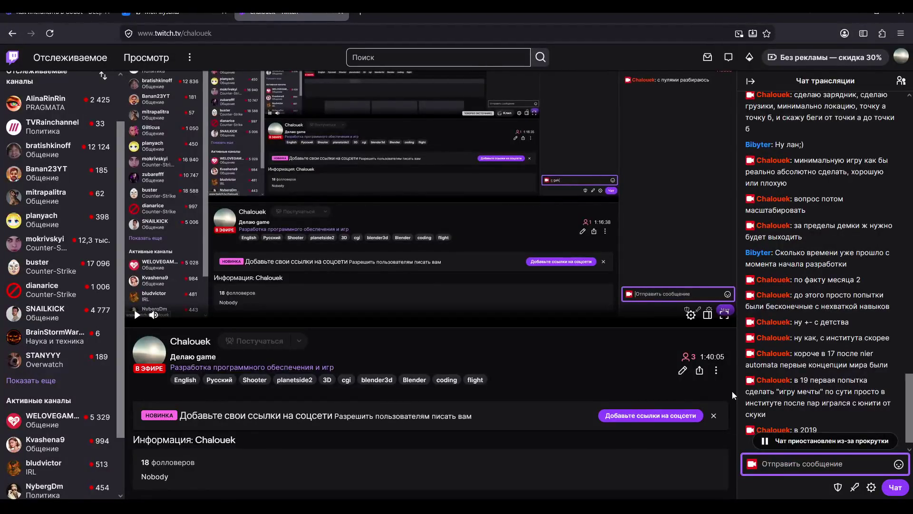
scroll(785, 323, down, 1)
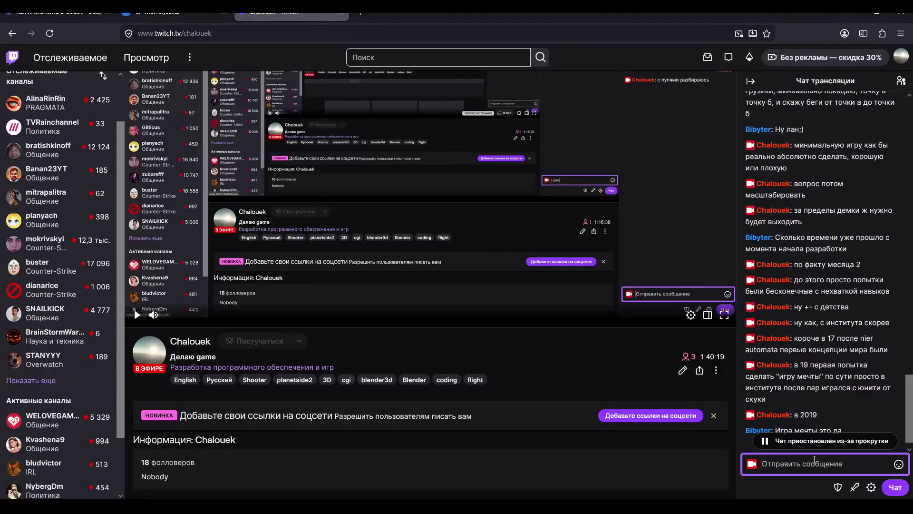
scroll(820, 445, down, 1)
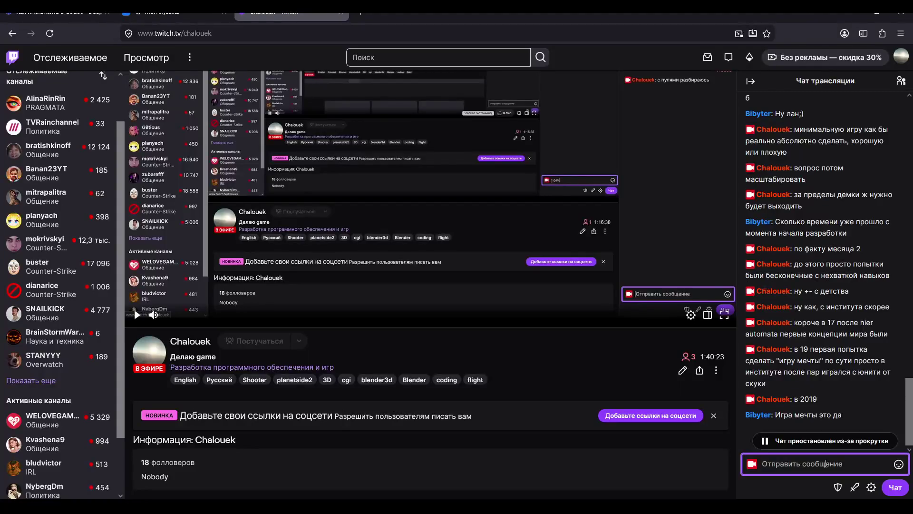
text(щас )
text(максимально предсказуемо идёт)
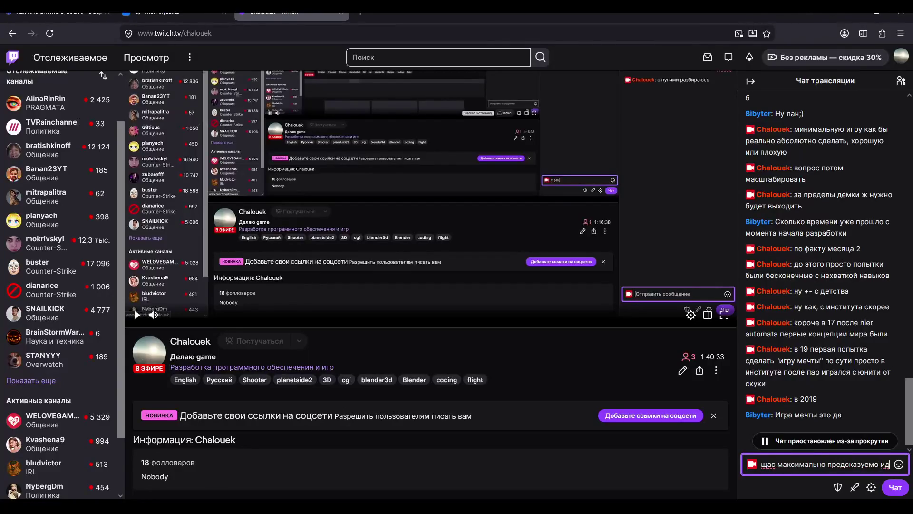